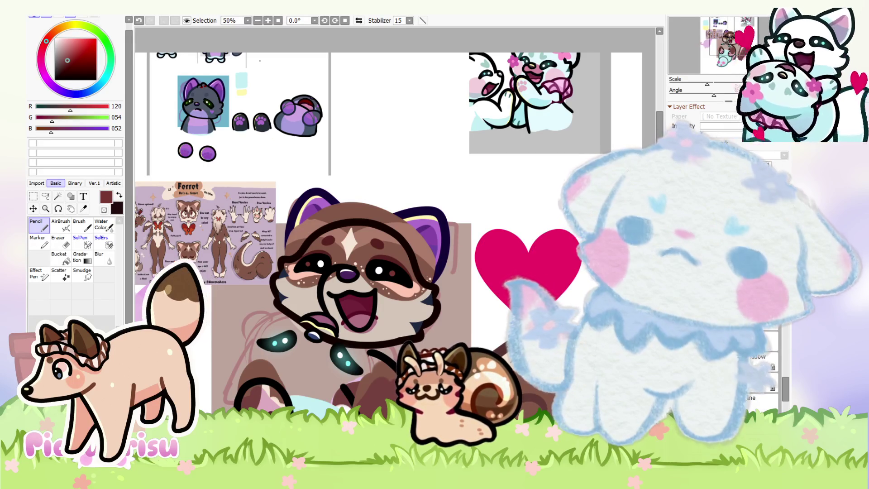
Zoom to the nose, try a dark-red AirBrush haze over its outline, then undo it
{"action": "scroll", "coordinate": [294, 257], "scroll_direction": "down", "scroll_amount": 4}
{"action": "scroll", "coordinate": [295, 256], "scroll_direction": "up", "scroll_amount": 2}
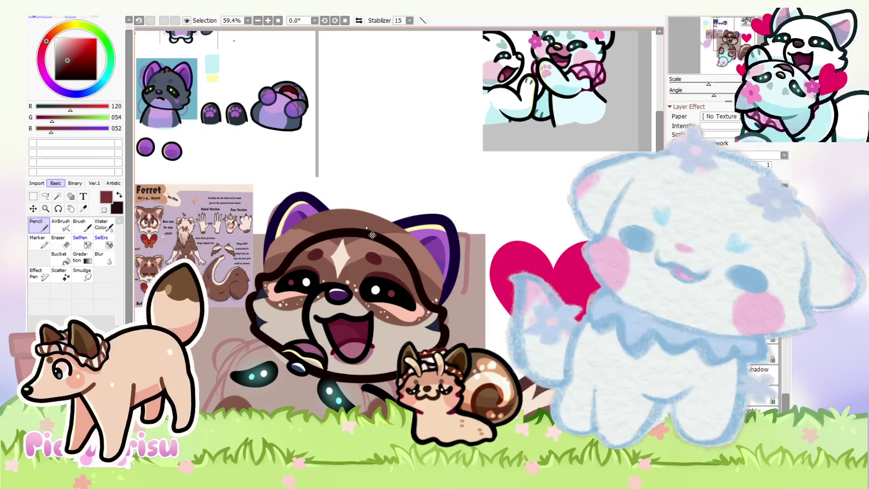
{"action": "scroll", "coordinate": [368, 228], "scroll_direction": "up", "scroll_amount": 5}
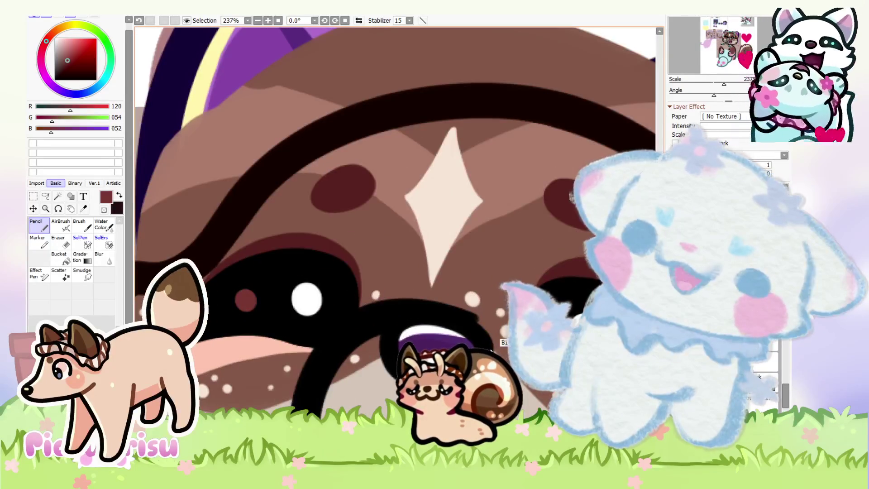
{"action": "key", "text": "v"}
{"action": "scroll", "coordinate": [282, 297], "scroll_direction": "up", "scroll_amount": 2}
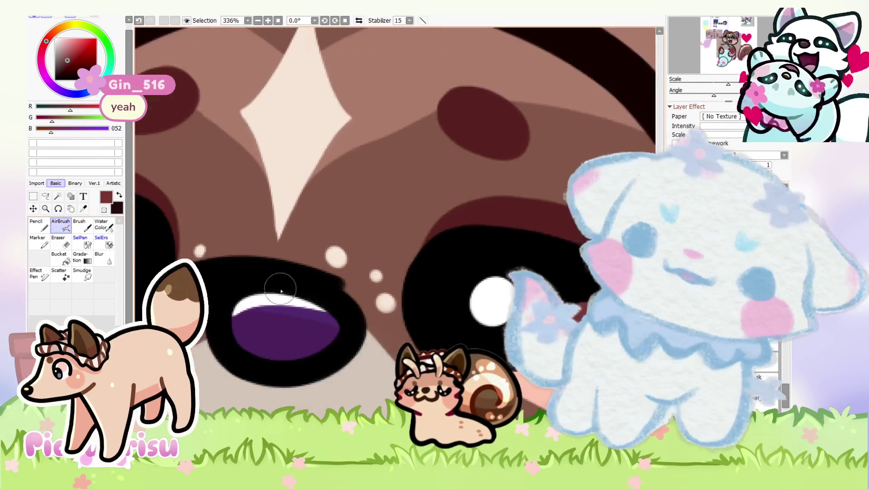
{"action": "scroll", "coordinate": [282, 297], "scroll_direction": "up", "scroll_amount": 2}
{"action": "mouse_move", "coordinate": [232, 258]}
{"action": "left_mouse_down"}
{"action": "mouse_move", "coordinate": [291, 287]}
{"action": "mouse_move", "coordinate": [378, 242]}
{"action": "left_mouse_up"}
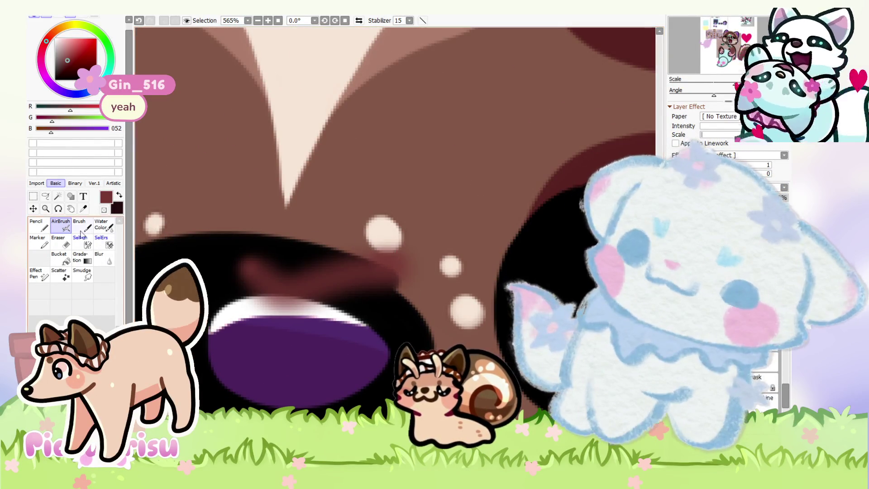
{"action": "key", "text": "ctrl+z"}
Thicken the nose's lower outline with a black Pencil stroke and erase excess to reveal the purple
{"action": "scroll", "coordinate": [364, 273], "scroll_direction": "down", "scroll_amount": 1}
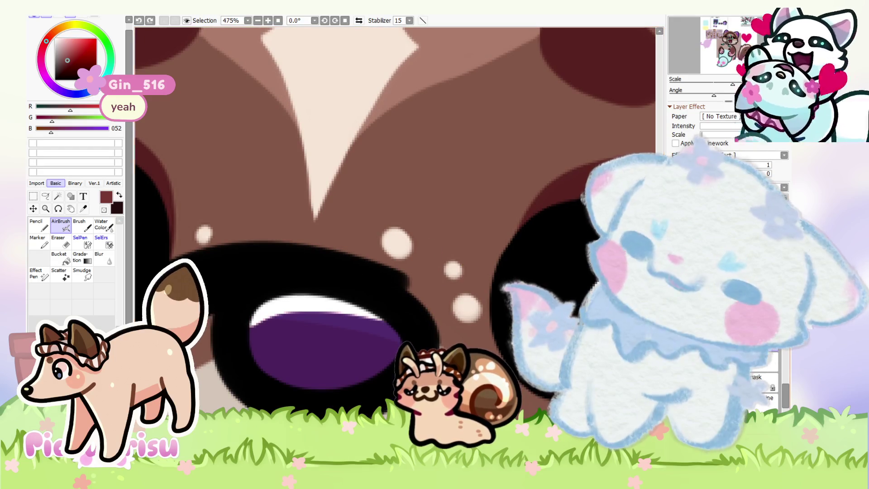
{"action": "scroll", "coordinate": [380, 326], "scroll_direction": "up", "scroll_amount": 2}
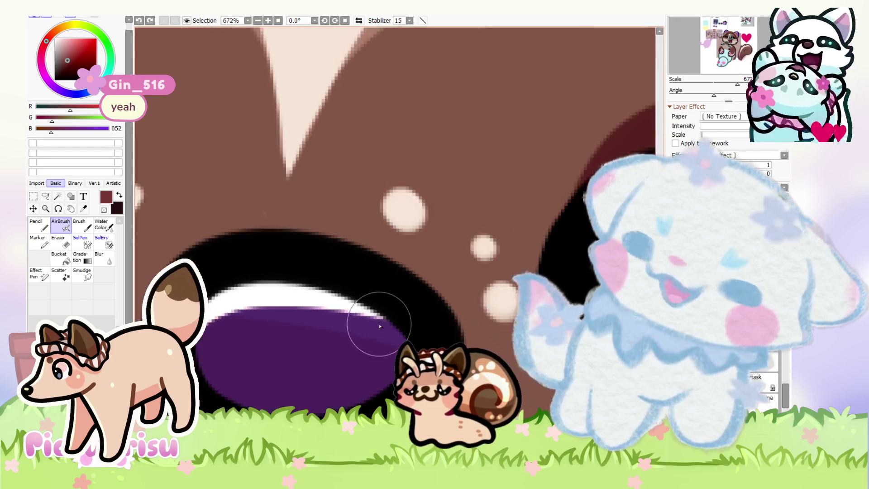
{"action": "scroll", "coordinate": [380, 325], "scroll_direction": "up", "scroll_amount": 2}
{"action": "key", "text": "n"}
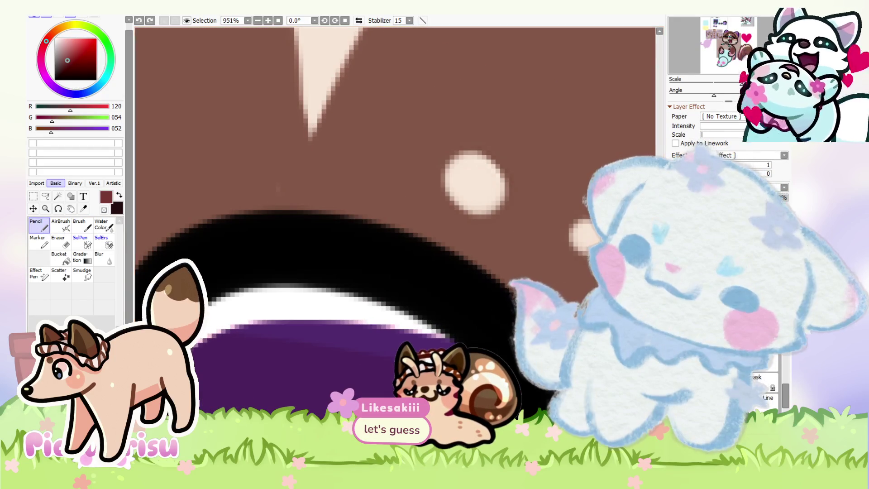
{"action": "left_click", "coordinate": [218, 262], "text": "alt"}
{"action": "mouse_move", "coordinate": [218, 261]}
{"action": "left_mouse_down"}
{"action": "mouse_move", "coordinate": [339, 312]}
{"action": "mouse_move", "coordinate": [370, 290]}
{"action": "left_mouse_up"}
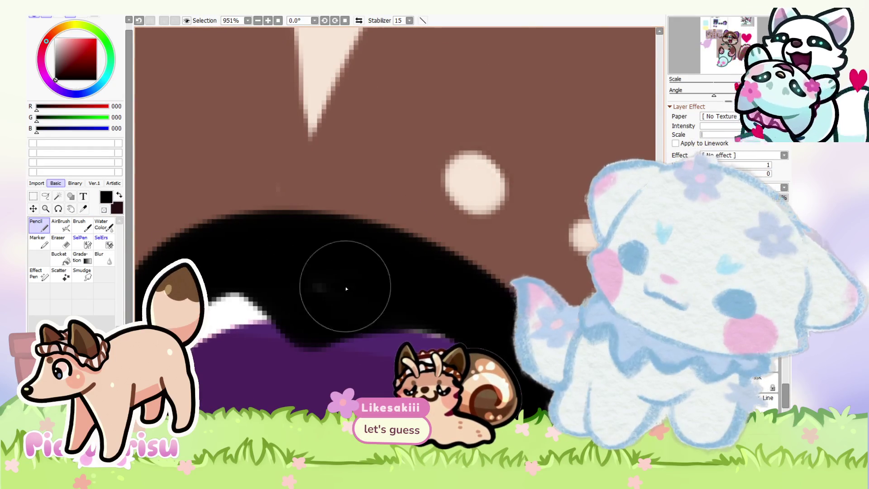
{"action": "scroll", "coordinate": [370, 290], "scroll_direction": "down", "scroll_amount": 2}
{"action": "scroll", "coordinate": [349, 281], "scroll_direction": "up", "scroll_amount": 1}
{"action": "key", "text": "e"}
{"action": "left_click_drag", "start_coordinate": [281, 256], "coordinate": [323, 247]}
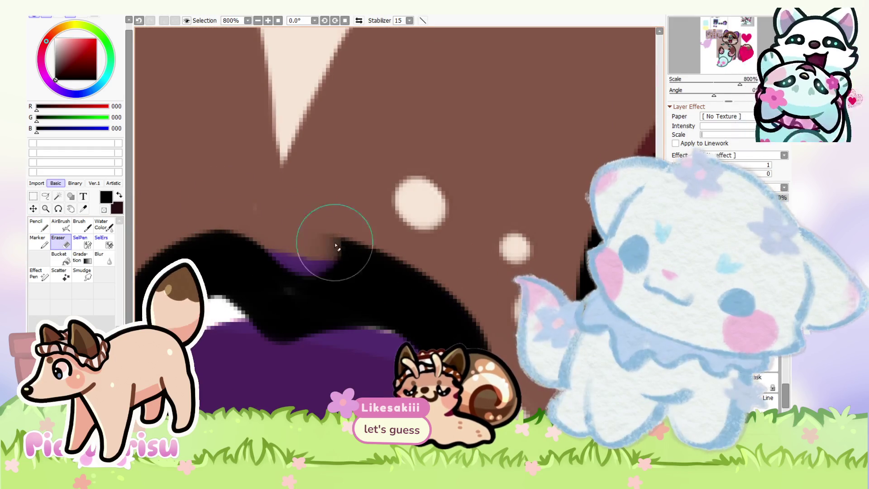
Shrink the nose's white highlight by painting black over part of it
{"action": "scroll", "coordinate": [408, 229], "scroll_direction": "down", "scroll_amount": 2}
{"action": "scroll", "coordinate": [288, 235], "scroll_direction": "up", "scroll_amount": 1}
{"action": "scroll", "coordinate": [169, 251], "scroll_direction": "up", "scroll_amount": 1}
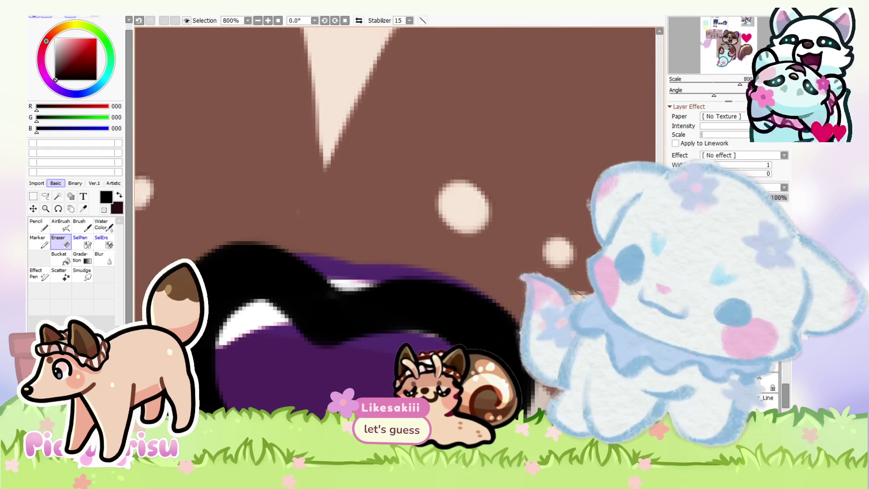
{"action": "left_click", "coordinate": [36, 224]}
{"action": "left_click_drag", "start_coordinate": [320, 310], "coordinate": [488, 331]}
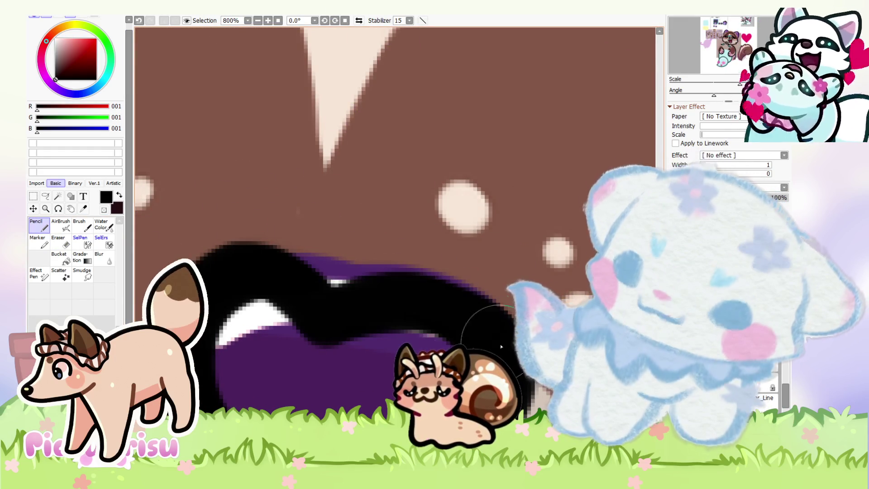
{"action": "scroll", "coordinate": [285, 262], "scroll_direction": "down", "scroll_amount": 2}
{"action": "key", "text": "e"}
{"action": "scroll", "coordinate": [276, 301], "scroll_direction": "up", "scroll_amount": 2}
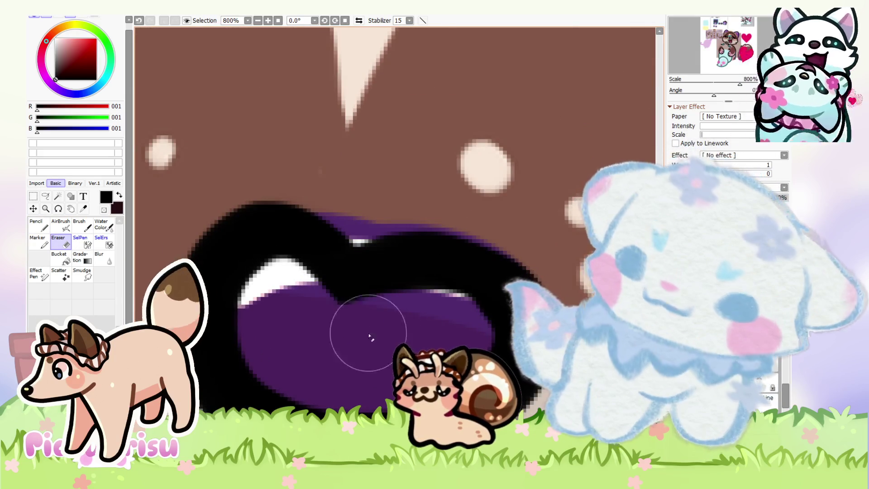
{"action": "scroll", "coordinate": [354, 338], "scroll_direction": "down", "scroll_amount": 2}
{"action": "scroll", "coordinate": [448, 294], "scroll_direction": "down", "scroll_amount": 1}
{"action": "scroll", "coordinate": [481, 260], "scroll_direction": "down", "scroll_amount": 5}
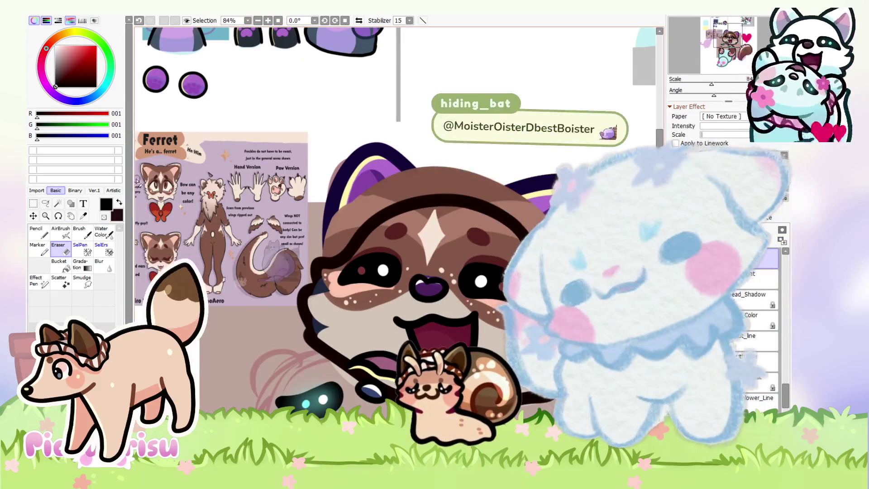
Fill the nose with dark red sampled from the reference ferret's nose
{"action": "scroll", "coordinate": [194, 195], "scroll_direction": "up", "scroll_amount": 2}
{"action": "scroll", "coordinate": [194, 196], "scroll_direction": "down", "scroll_amount": 1}
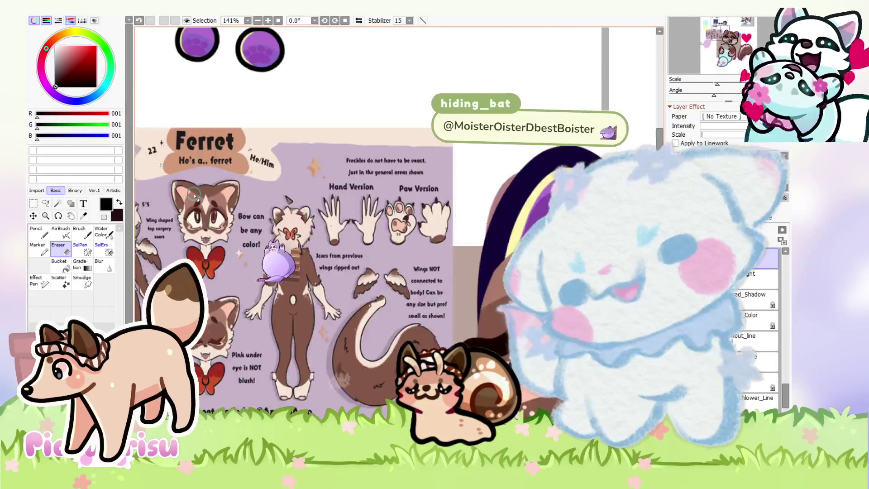
{"action": "scroll", "coordinate": [193, 196], "scroll_direction": "down", "scroll_amount": 1}
{"action": "scroll", "coordinate": [358, 254], "scroll_direction": "up", "scroll_amount": 3}
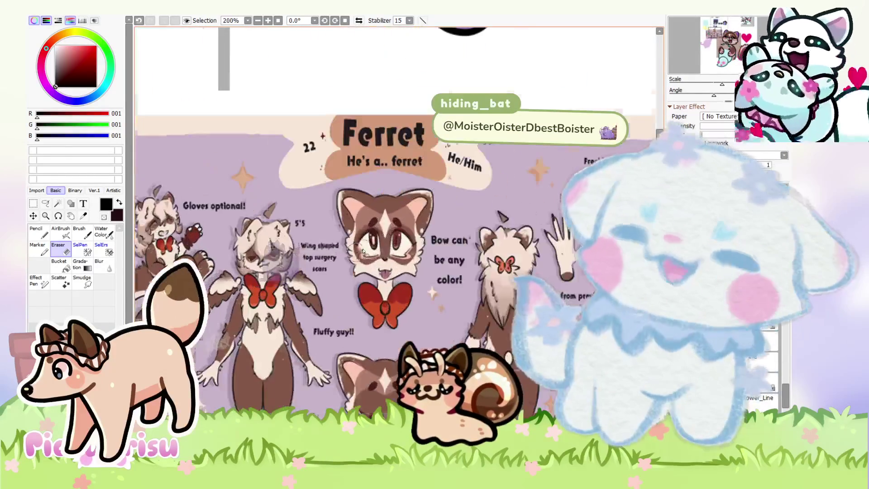
{"action": "scroll", "coordinate": [357, 255], "scroll_direction": "up", "scroll_amount": 4}
{"action": "left_click", "coordinate": [438, 333], "text": "alt"}
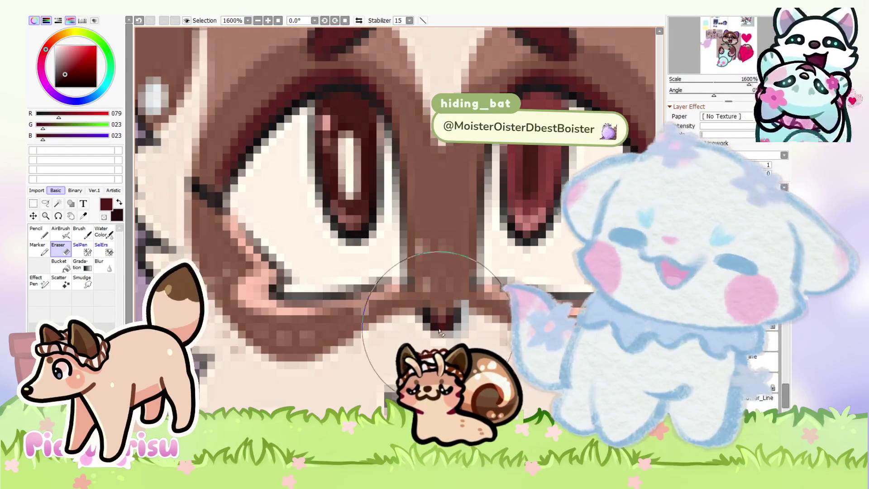
{"action": "scroll", "coordinate": [439, 333], "scroll_direction": "down", "scroll_amount": 5}
{"action": "scroll", "coordinate": [475, 321], "scroll_direction": "up", "scroll_amount": 4}
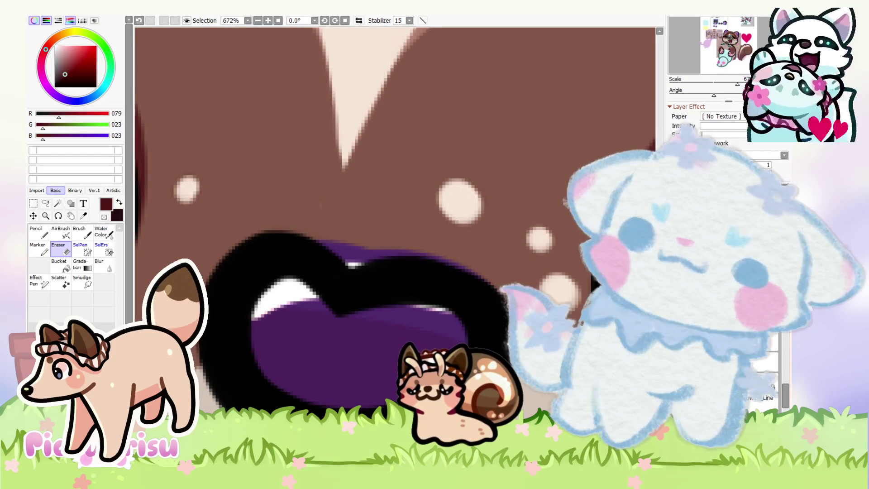
{"action": "key", "text": "ctrl+z"}
{"action": "key", "text": "n"}
{"action": "mouse_move", "coordinate": [289, 355]}
{"action": "left_mouse_down"}
{"action": "mouse_move", "coordinate": [312, 375]}
{"action": "mouse_move", "coordinate": [344, 384]}
{"action": "mouse_move", "coordinate": [385, 330]}
{"action": "mouse_move", "coordinate": [382, 339]}
{"action": "left_mouse_up"}
Draw a pale yellow highlight across the nose, sampled from the sheet's yellow square
{"action": "scroll", "coordinate": [381, 338], "scroll_direction": "down", "scroll_amount": 5}
{"action": "scroll", "coordinate": [457, 258], "scroll_direction": "down", "scroll_amount": 4}
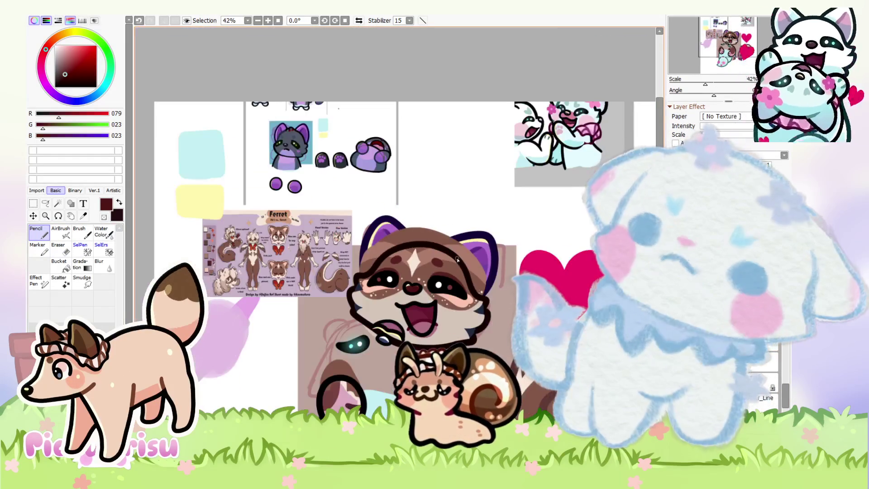
{"action": "left_click", "coordinate": [183, 208], "text": "alt"}
{"action": "scroll", "coordinate": [357, 339], "scroll_direction": "up", "scroll_amount": 7}
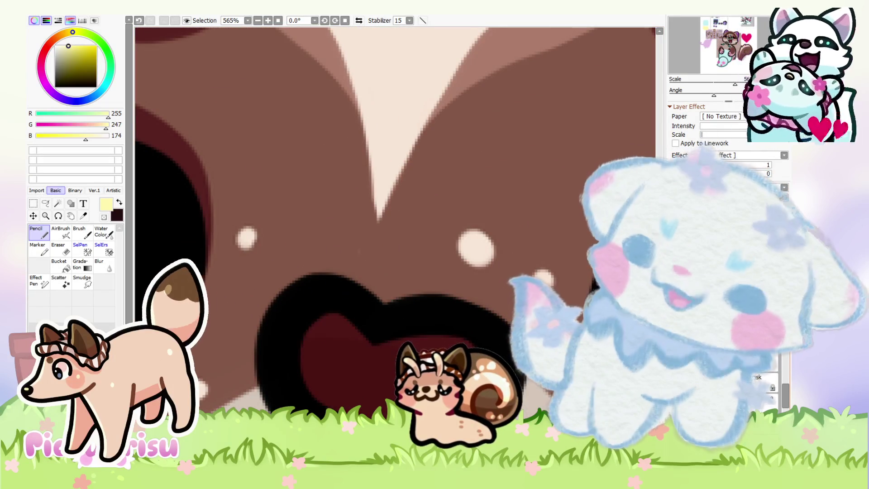
{"action": "scroll", "coordinate": [504, 333], "scroll_direction": "up", "scroll_amount": 1}
{"action": "left_click_drag", "start_coordinate": [279, 315], "coordinate": [421, 344]}
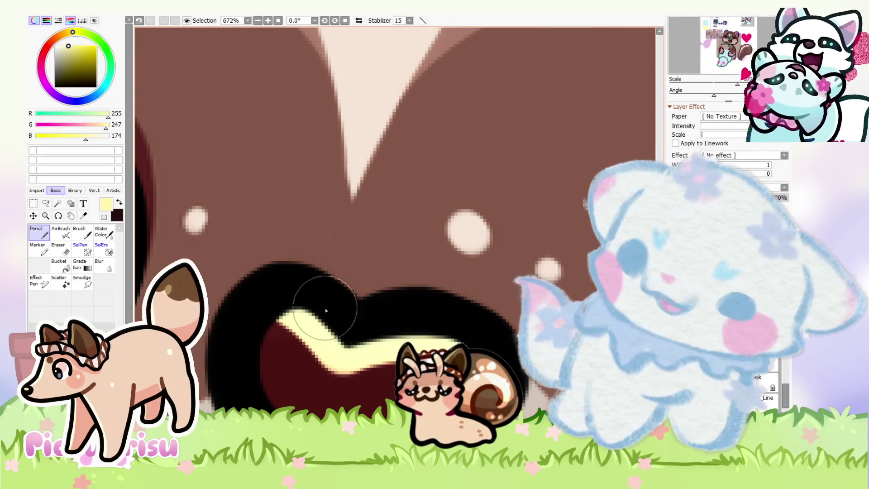
{"action": "scroll", "coordinate": [281, 311], "scroll_direction": "down", "scroll_amount": 1}
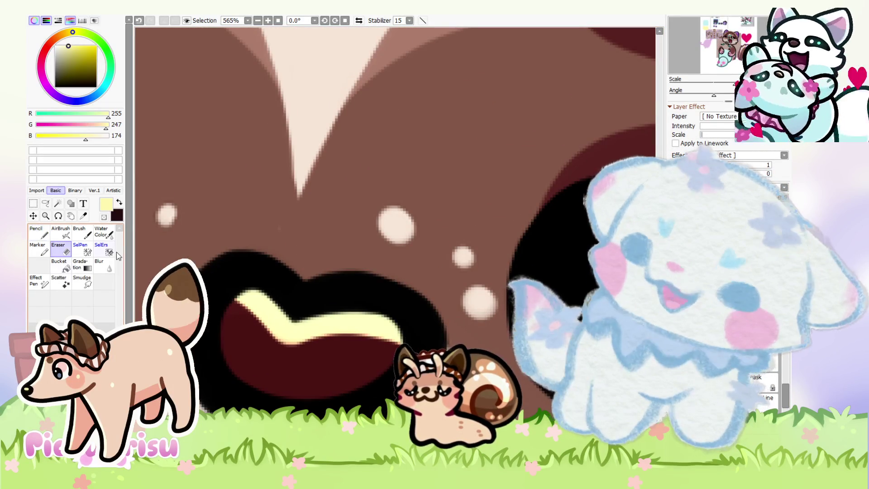
{"action": "scroll", "coordinate": [233, 310], "scroll_direction": "up", "scroll_amount": 2}
{"action": "scroll", "coordinate": [437, 379], "scroll_direction": "down", "scroll_amount": 4}
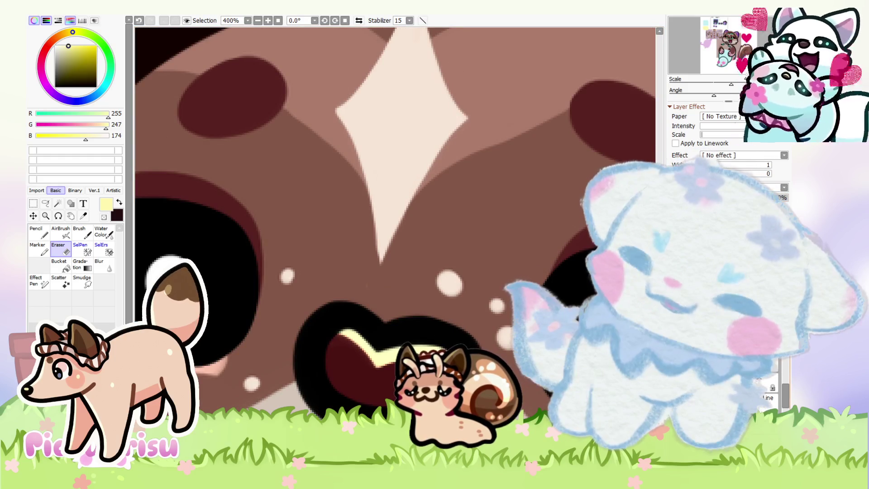
{"action": "scroll", "coordinate": [395, 224], "scroll_direction": "down", "scroll_amount": 10}
{"action": "key", "text": "n"}
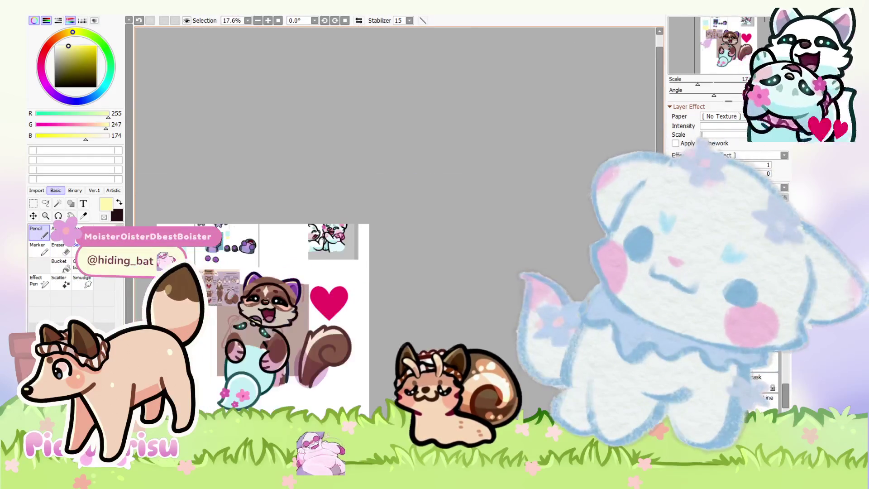
{"action": "scroll", "coordinate": [199, 304], "scroll_direction": "up", "scroll_amount": 8}
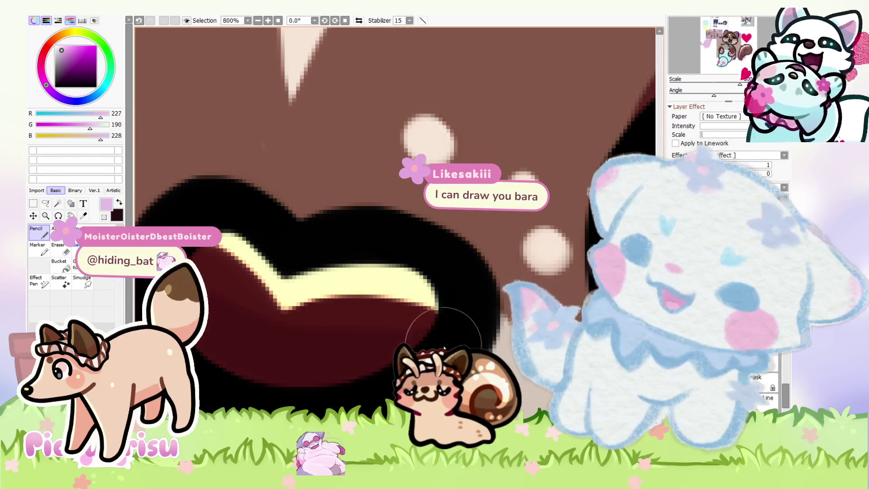
{"action": "scroll", "coordinate": [429, 270], "scroll_direction": "down", "scroll_amount": 8}
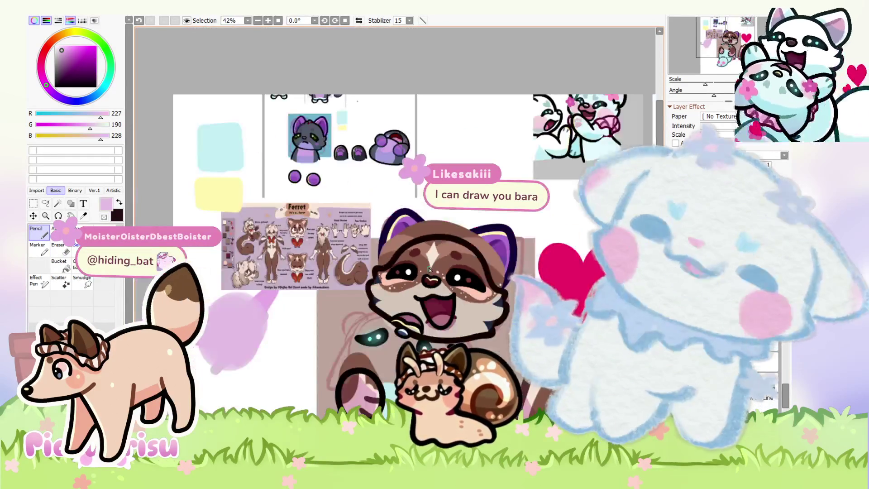
{"action": "scroll", "coordinate": [428, 270], "scroll_direction": "down", "scroll_amount": 1}
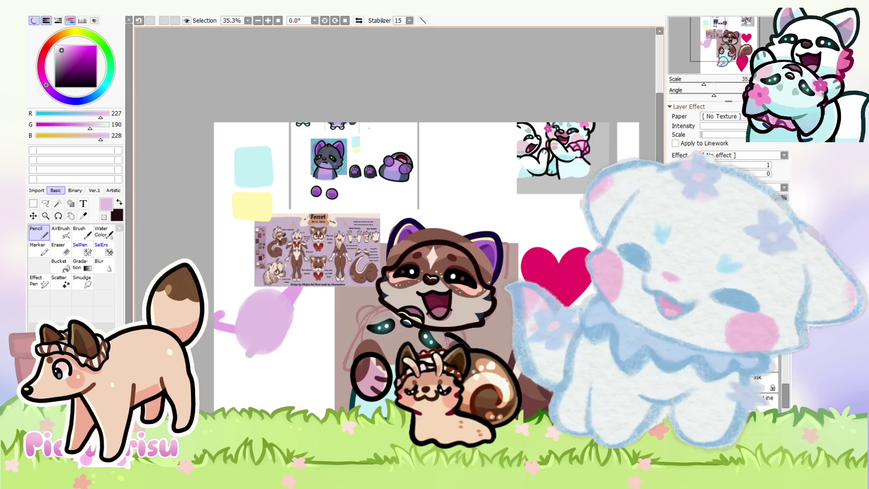
{"action": "scroll", "coordinate": [515, 250], "scroll_direction": "up", "scroll_amount": 4}
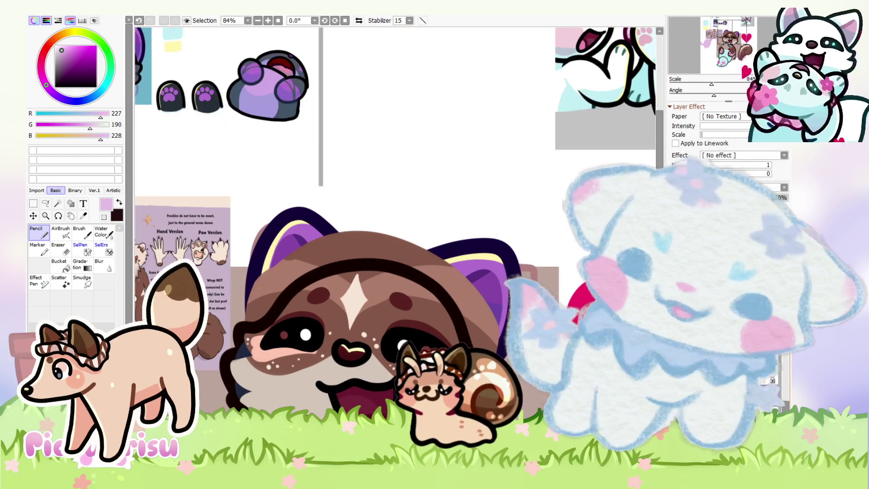
Sample the brown fur colour and pick a light lavender for soft AirBrush shading on the wing
{"action": "scroll", "coordinate": [256, 261], "scroll_direction": "up", "scroll_amount": 5}
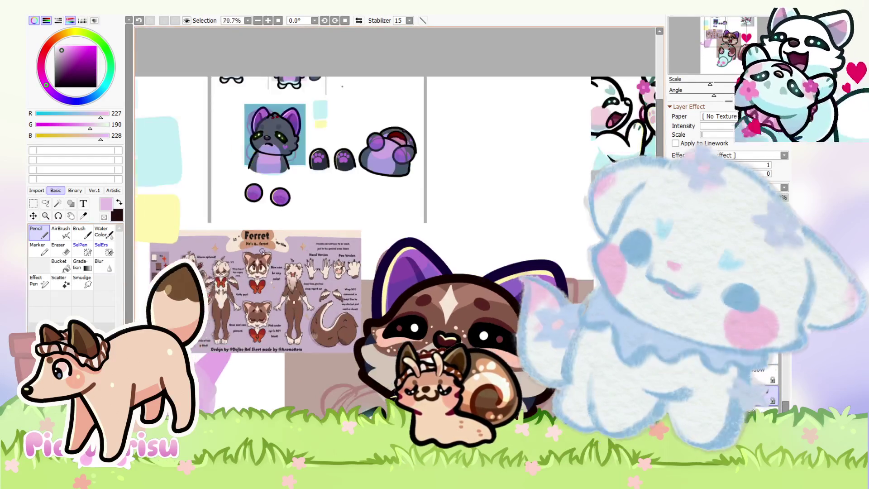
{"action": "scroll", "coordinate": [256, 261], "scroll_direction": "down", "scroll_amount": 6}
{"action": "scroll", "coordinate": [410, 286], "scroll_direction": "up", "scroll_amount": 4}
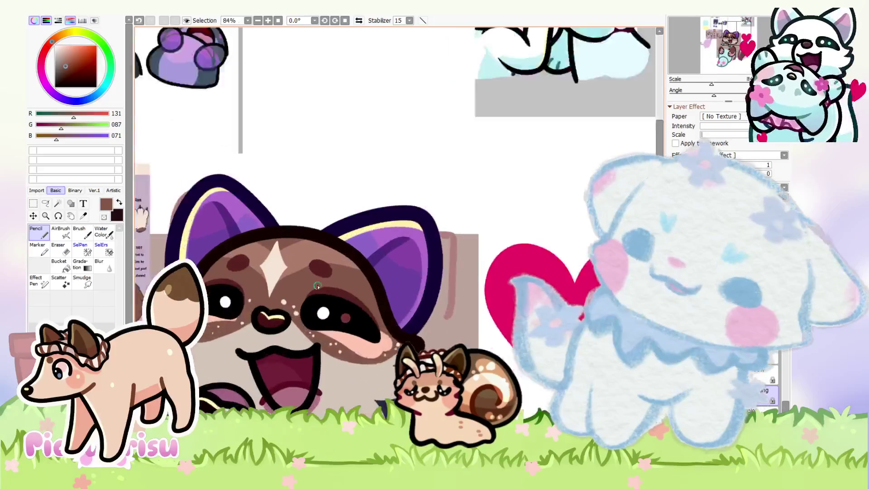
{"action": "scroll", "coordinate": [419, 216], "scroll_direction": "down", "scroll_amount": 2}
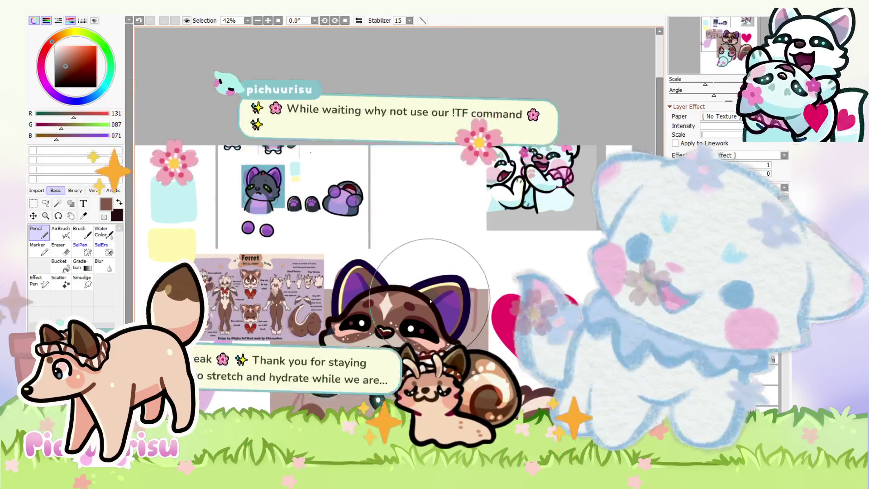
{"action": "scroll", "coordinate": [495, 298], "scroll_direction": "up", "scroll_amount": 1}
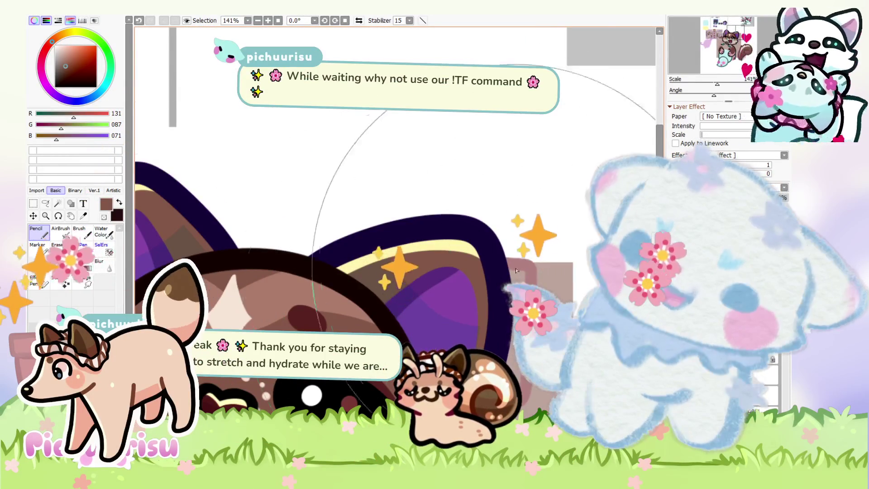
{"action": "scroll", "coordinate": [464, 272], "scroll_direction": "down", "scroll_amount": 2}
{"action": "key", "text": "v"}
{"action": "scroll", "coordinate": [334, 357], "scroll_direction": "up", "scroll_amount": 3}
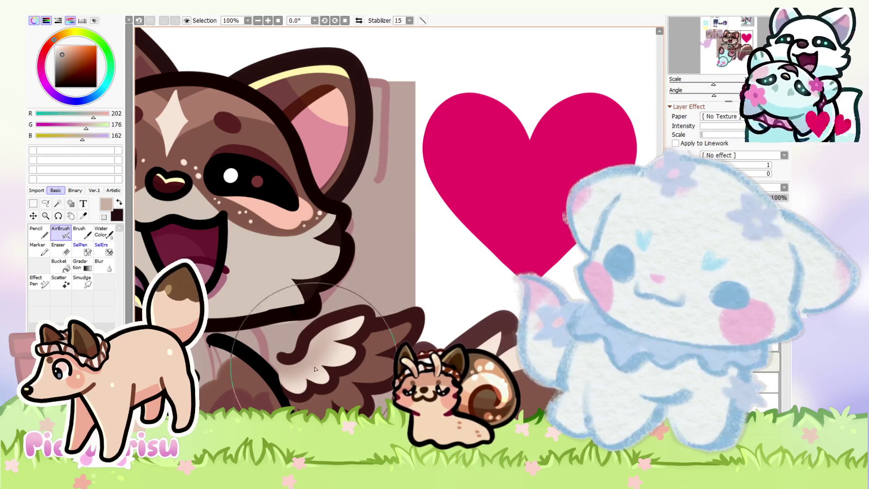
{"action": "left_click", "coordinate": [228, 370], "text": "alt"}
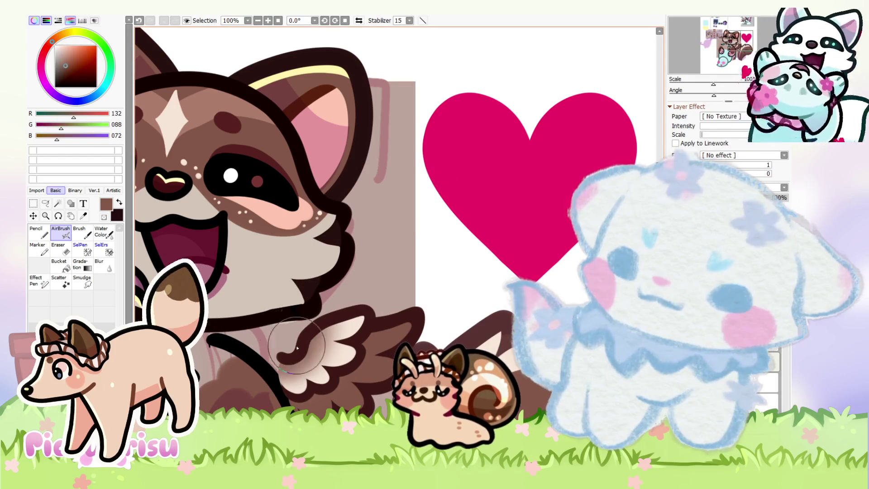
{"action": "scroll", "coordinate": [272, 336], "scroll_direction": "down", "scroll_amount": 7}
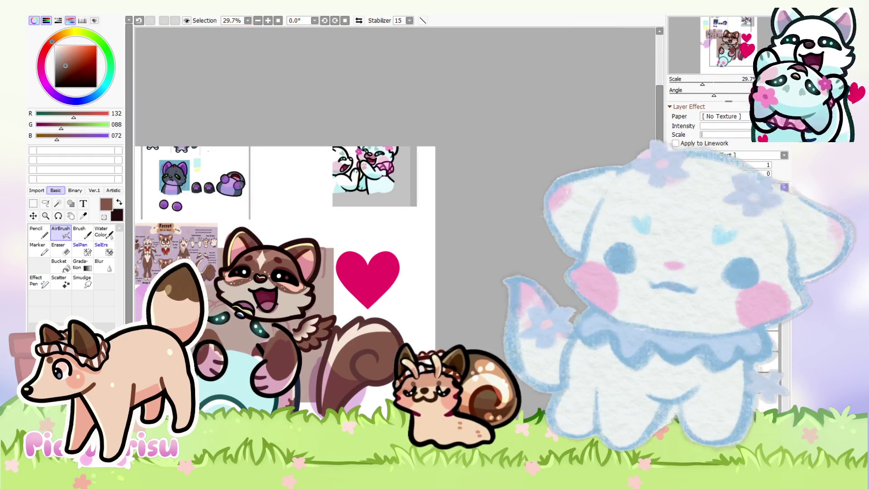
{"action": "left_click", "coordinate": [303, 378], "text": "alt"}
{"action": "scroll", "coordinate": [302, 378], "scroll_direction": "up", "scroll_amount": 2}
{"action": "scroll", "coordinate": [280, 383], "scroll_direction": "down", "scroll_amount": 4}
{"action": "scroll", "coordinate": [268, 386], "scroll_direction": "up", "scroll_amount": 2}
{"action": "scroll", "coordinate": [268, 386], "scroll_direction": "up", "scroll_amount": 4}
Pick a deep brown and the wing's dark outline colour for Pencil work, recentring the artwork
{"action": "key", "text": "n"}
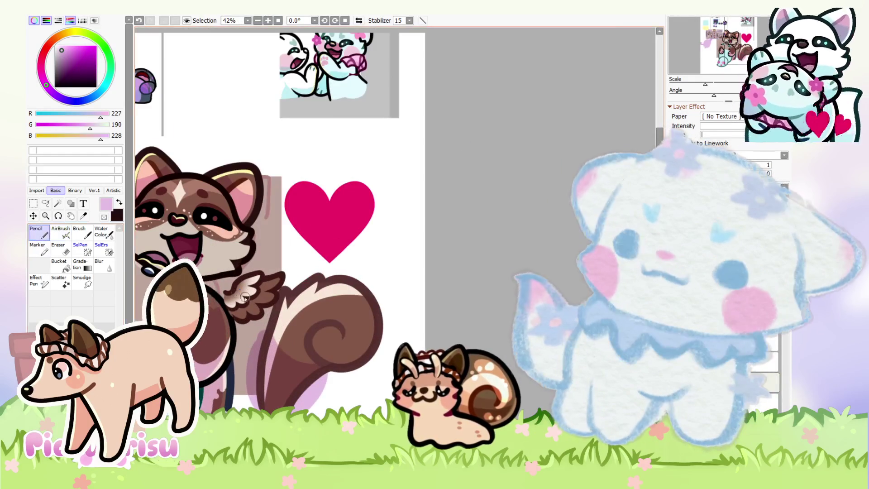
{"action": "scroll", "coordinate": [225, 317], "scroll_direction": "up", "scroll_amount": 4}
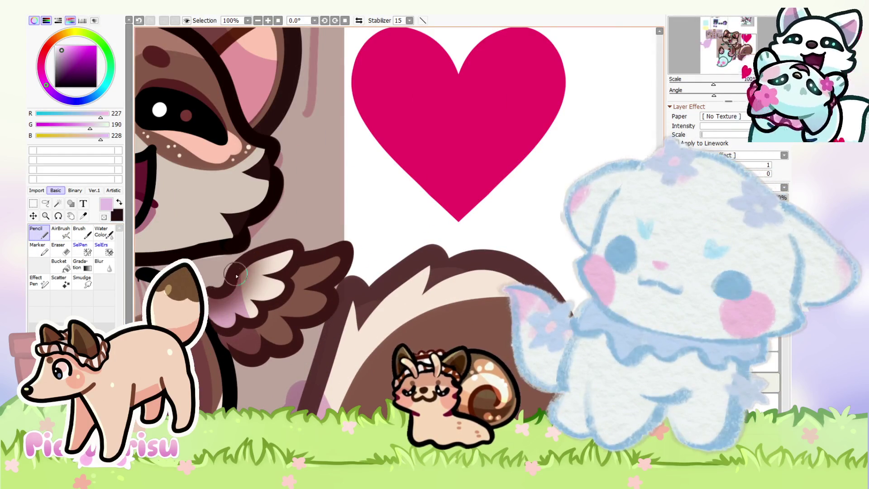
{"action": "scroll", "coordinate": [235, 316], "scroll_direction": "down", "scroll_amount": 4}
{"action": "scroll", "coordinate": [231, 324], "scroll_direction": "up", "scroll_amount": 5}
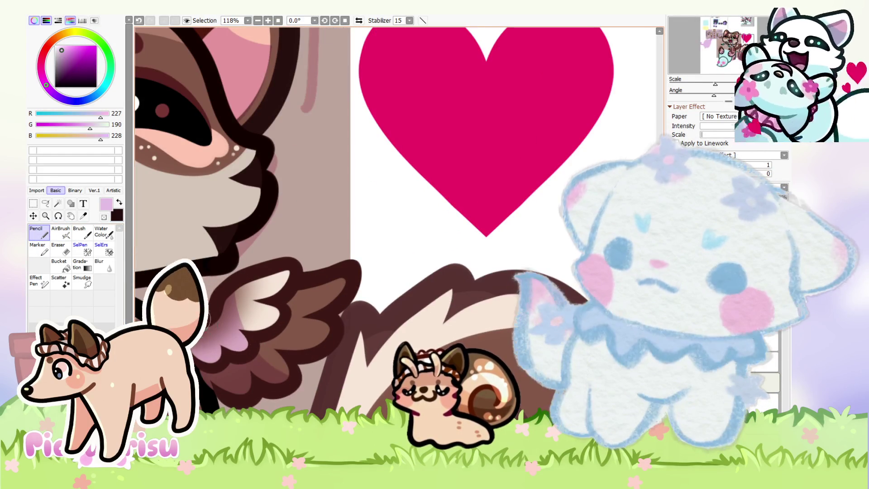
{"action": "left_click", "coordinate": [239, 375], "text": "alt"}
{"action": "left_click", "coordinate": [65, 72]}
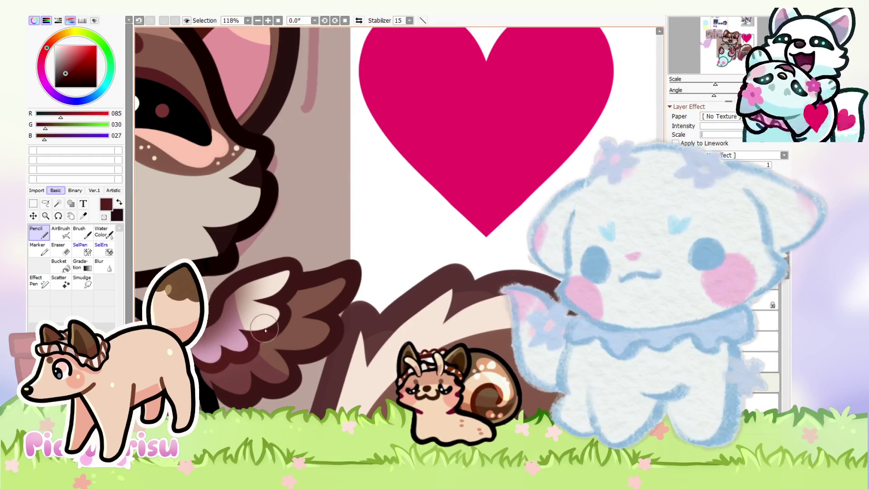
{"action": "left_click", "coordinate": [351, 308], "text": "alt"}
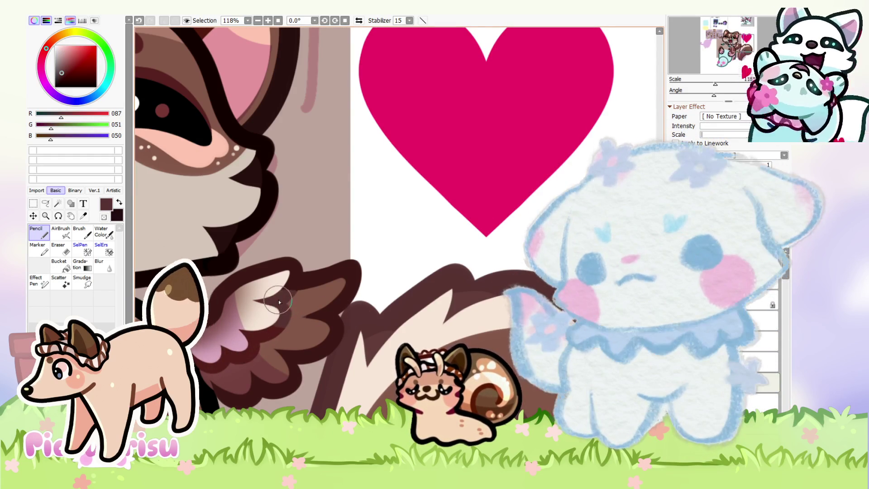
{"action": "scroll", "coordinate": [504, 323], "scroll_direction": "down", "scroll_amount": 8}
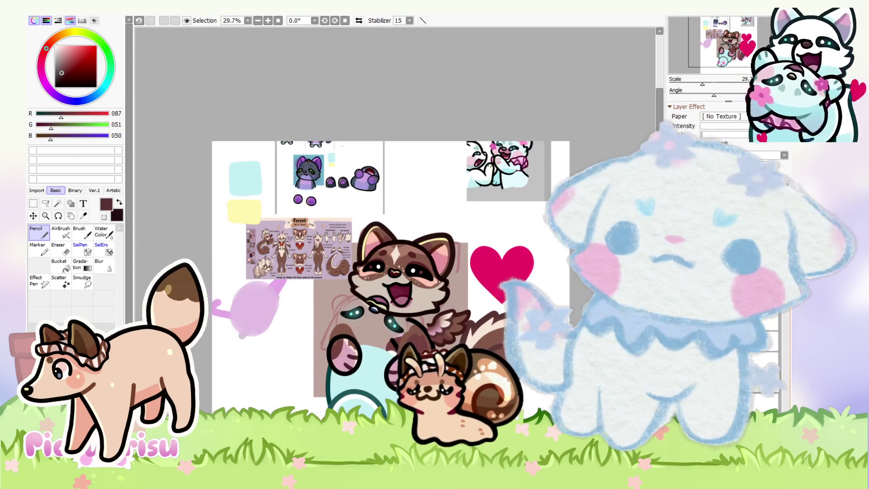
{"action": "scroll", "coordinate": [439, 327], "scroll_direction": "up", "scroll_amount": 2}
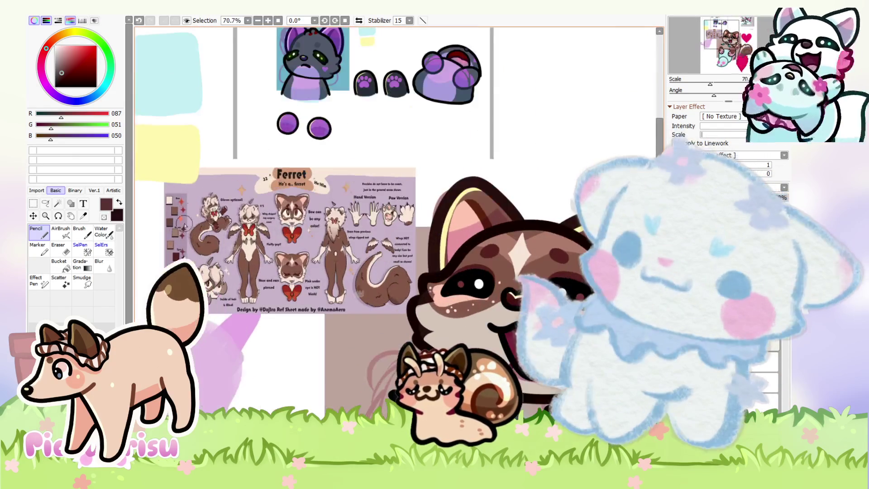
{"action": "left_click_drag", "start_coordinate": [444, 320], "coordinate": [458, 376]}
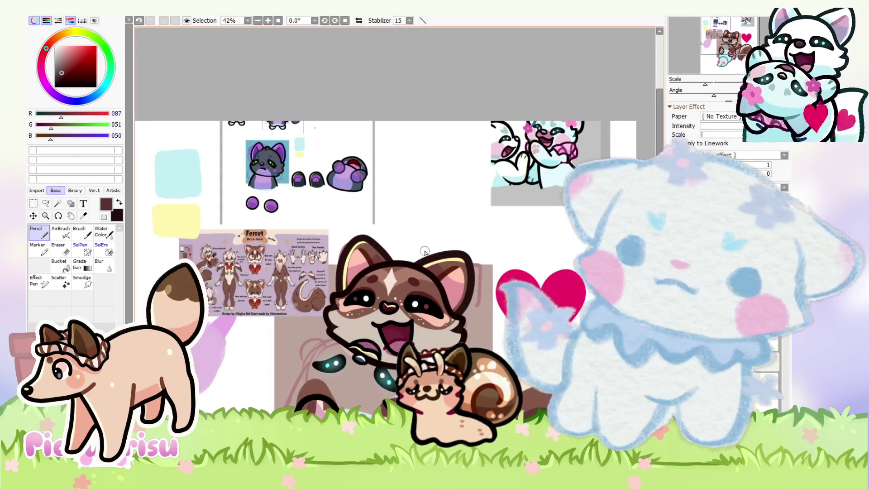
{"action": "scroll", "coordinate": [525, 251], "scroll_direction": "down", "scroll_amount": 1}
{"action": "scroll", "coordinate": [378, 293], "scroll_direction": "up", "scroll_amount": 5}
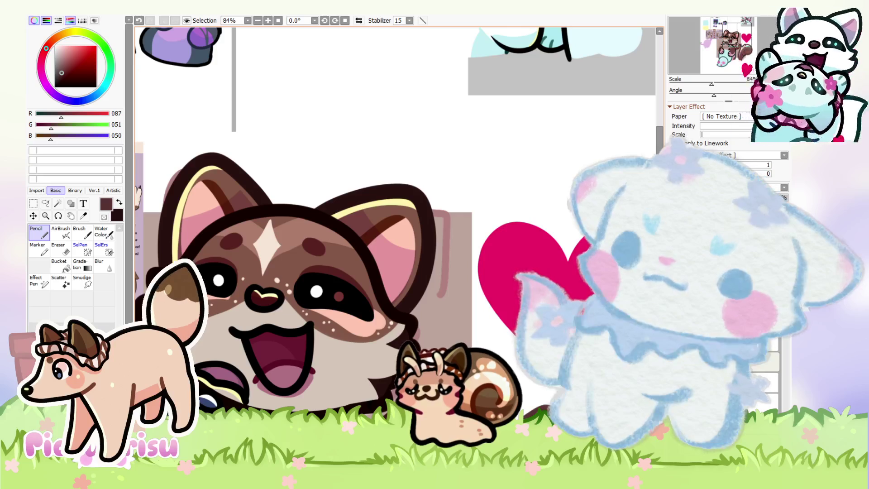
{"action": "scroll", "coordinate": [408, 274], "scroll_direction": "up", "scroll_amount": 3}
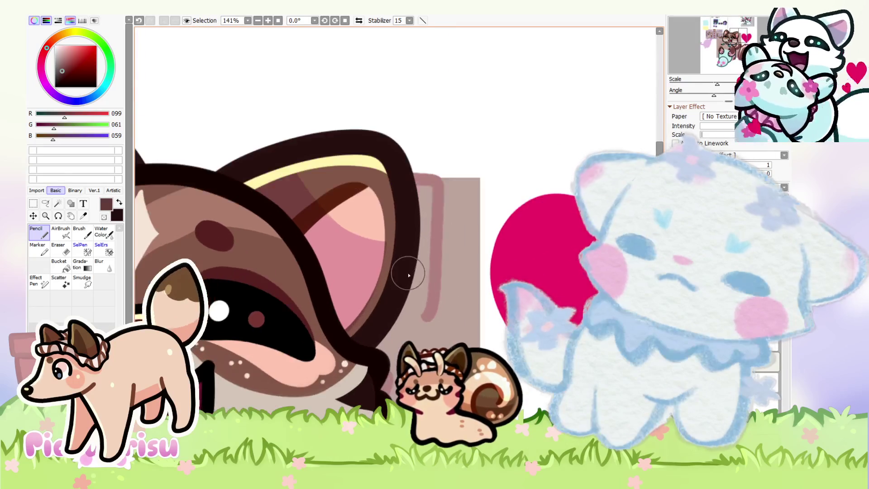
{"action": "scroll", "coordinate": [393, 287], "scroll_direction": "down", "scroll_amount": 2}
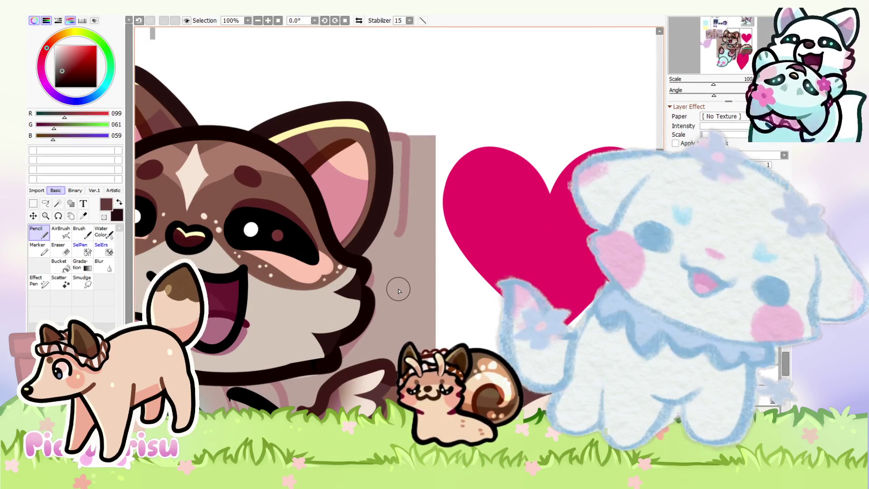
{"action": "scroll", "coordinate": [397, 289], "scroll_direction": "up", "scroll_amount": 6}
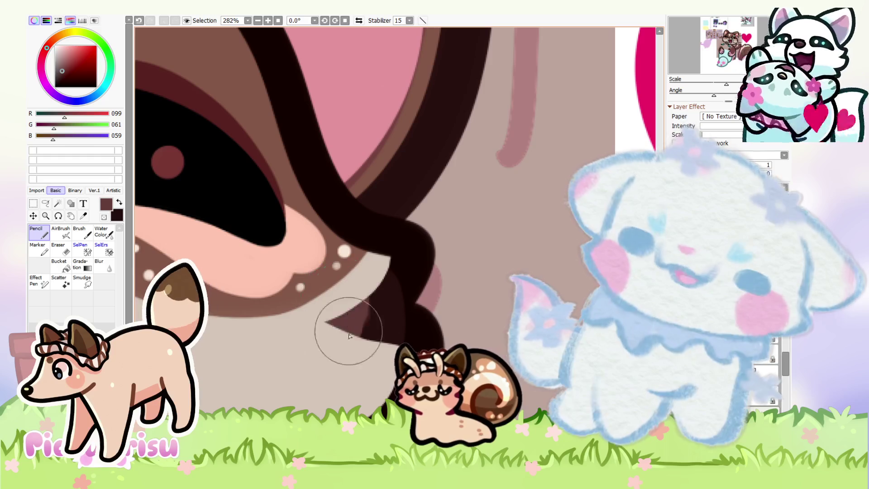
{"action": "scroll", "coordinate": [317, 382], "scroll_direction": "down", "scroll_amount": 2}
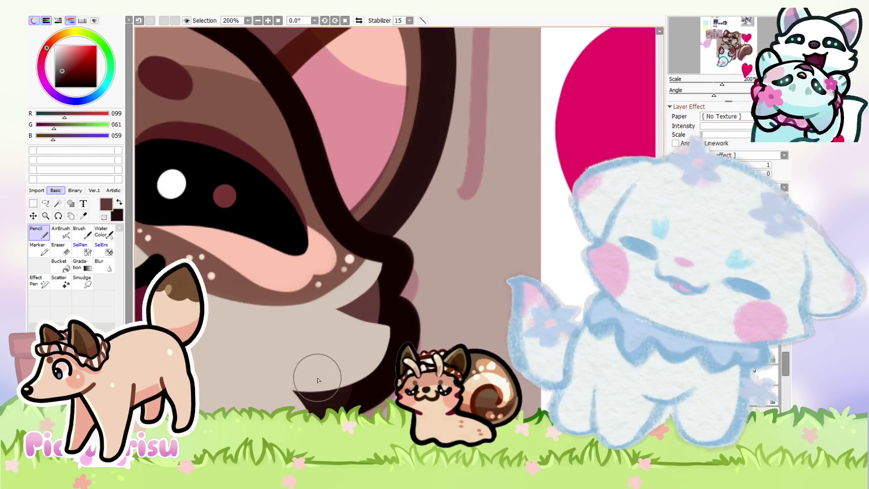
{"action": "scroll", "coordinate": [371, 323], "scroll_direction": "down", "scroll_amount": 4}
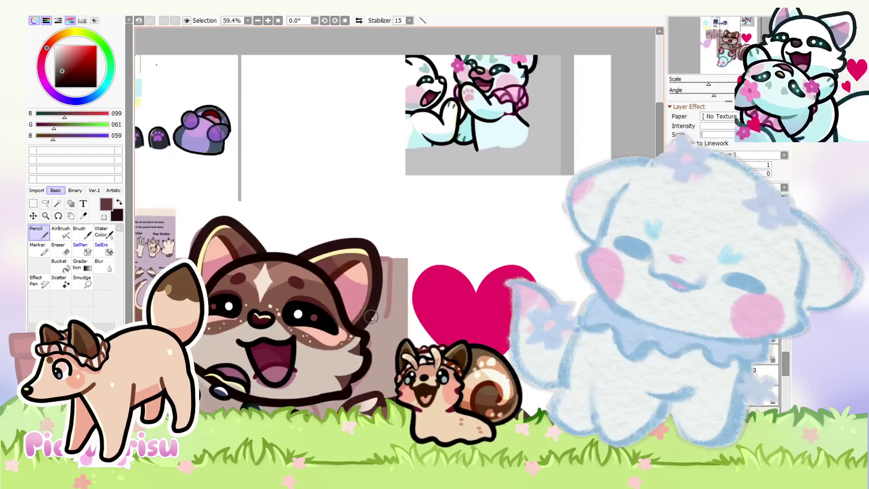
{"action": "scroll", "coordinate": [370, 324], "scroll_direction": "down", "scroll_amount": 3}
{"action": "scroll", "coordinate": [243, 304], "scroll_direction": "up", "scroll_amount": 10}
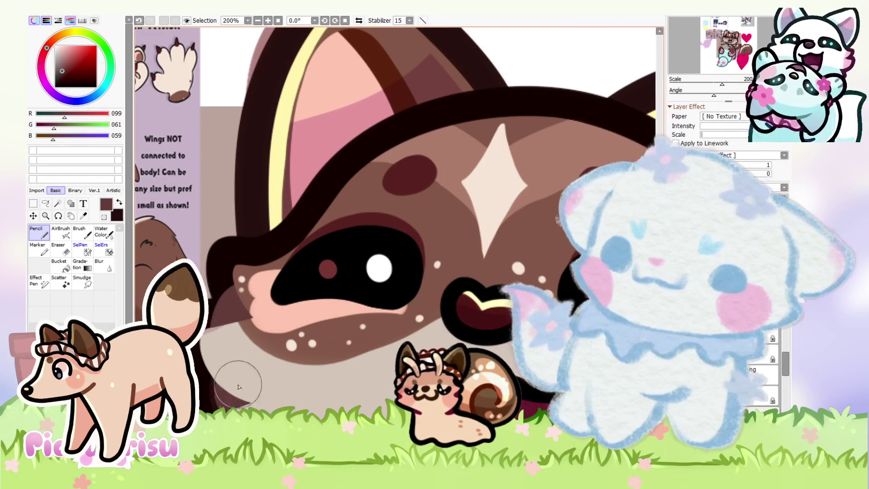
{"action": "scroll", "coordinate": [239, 375], "scroll_direction": "down", "scroll_amount": 3}
{"action": "scroll", "coordinate": [239, 376], "scroll_direction": "down", "scroll_amount": 2}
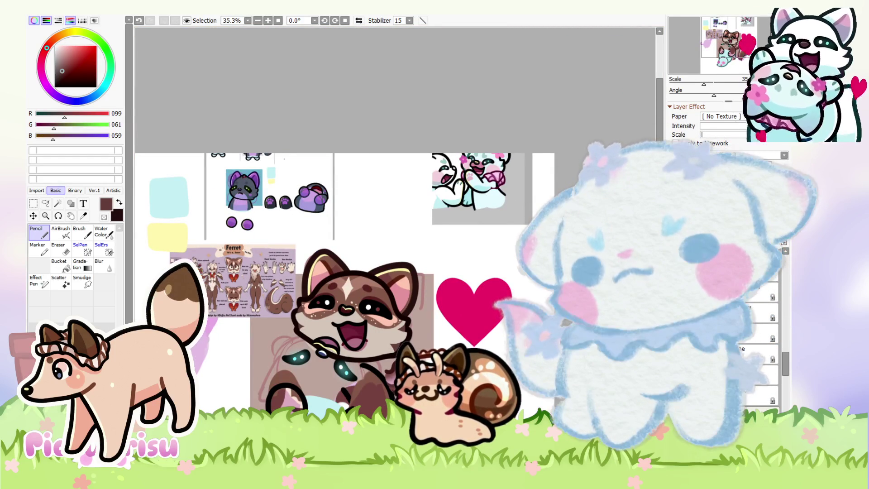
{"action": "scroll", "coordinate": [406, 336], "scroll_direction": "down", "scroll_amount": 1}
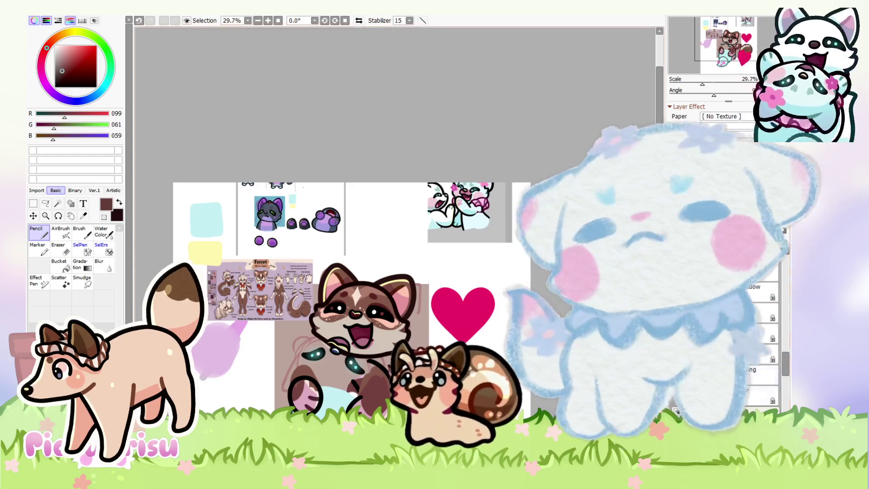
{"action": "scroll", "coordinate": [387, 299], "scroll_direction": "up", "scroll_amount": 2}
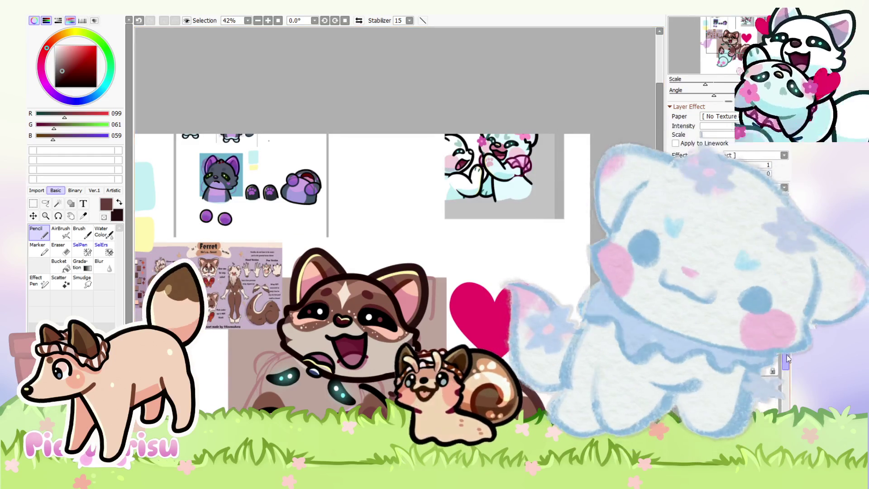
{"action": "scroll", "coordinate": [499, 280], "scroll_direction": "down", "scroll_amount": 2}
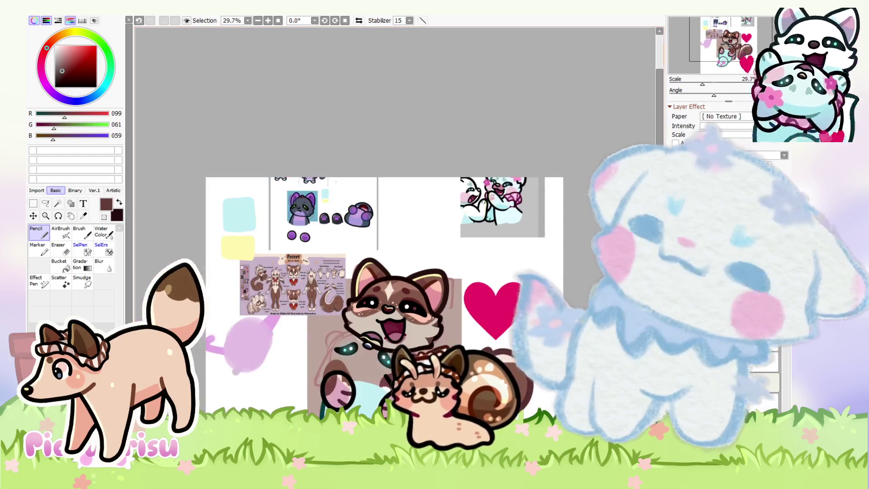
{"action": "scroll", "coordinate": [252, 277], "scroll_direction": "up", "scroll_amount": 9}
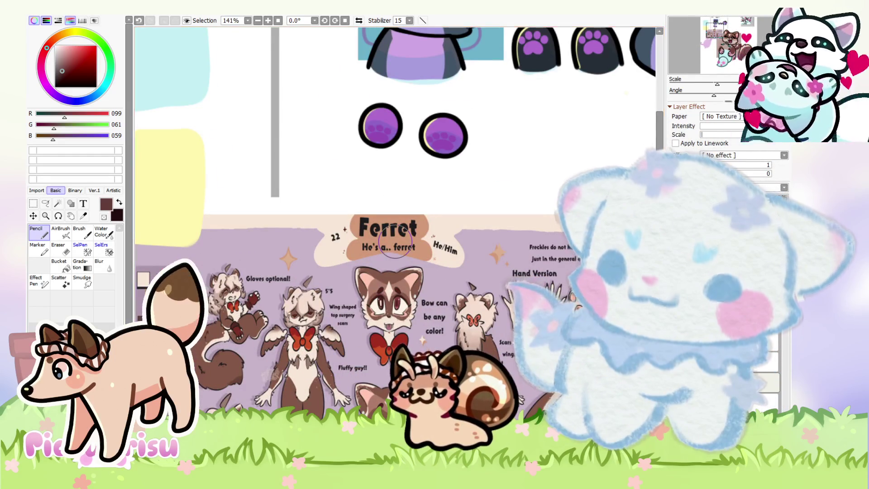
{"action": "scroll", "coordinate": [216, 244], "scroll_direction": "down", "scroll_amount": 2}
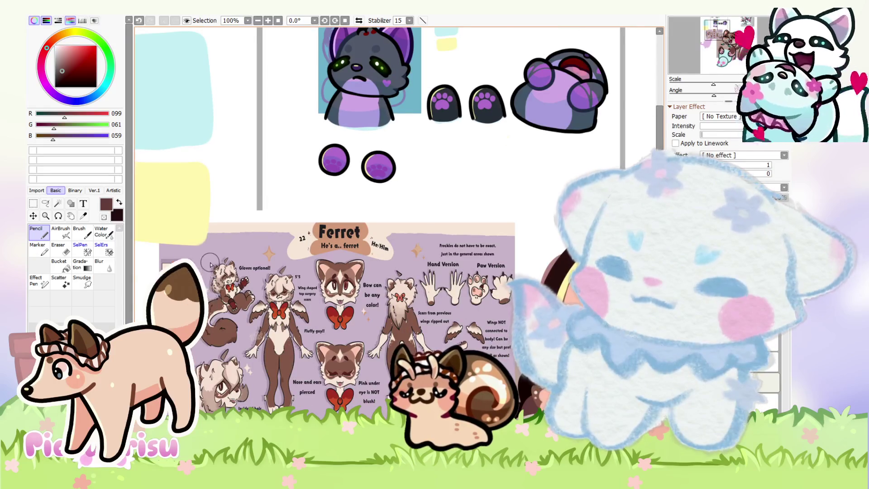
{"action": "scroll", "coordinate": [275, 283], "scroll_direction": "up", "scroll_amount": 1}
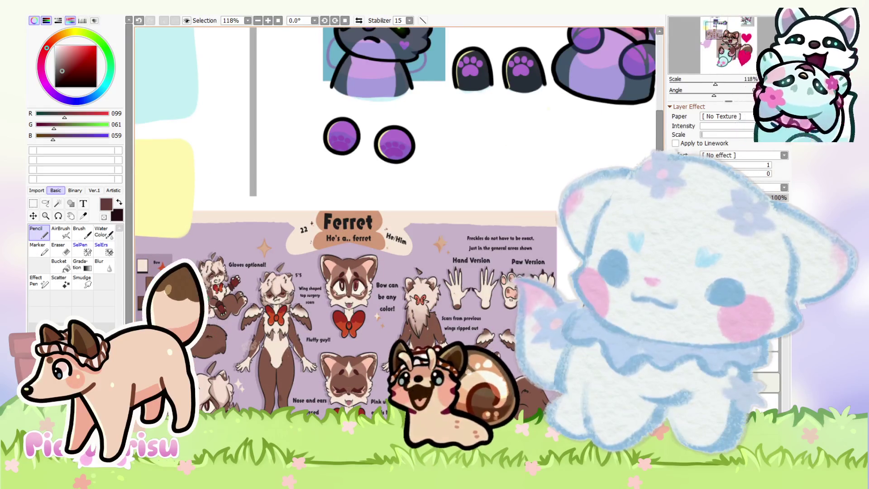
{"action": "scroll", "coordinate": [317, 226], "scroll_direction": "down", "scroll_amount": 5}
{"action": "scroll", "coordinate": [316, 227], "scroll_direction": "up", "scroll_amount": 6}
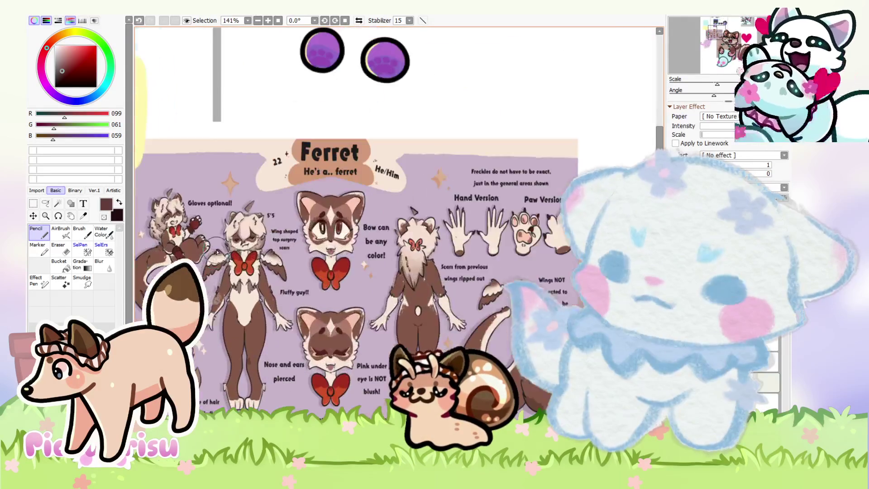
{"action": "scroll", "coordinate": [265, 360], "scroll_direction": "down", "scroll_amount": 5}
{"action": "scroll", "coordinate": [266, 361], "scroll_direction": "up", "scroll_amount": 1}
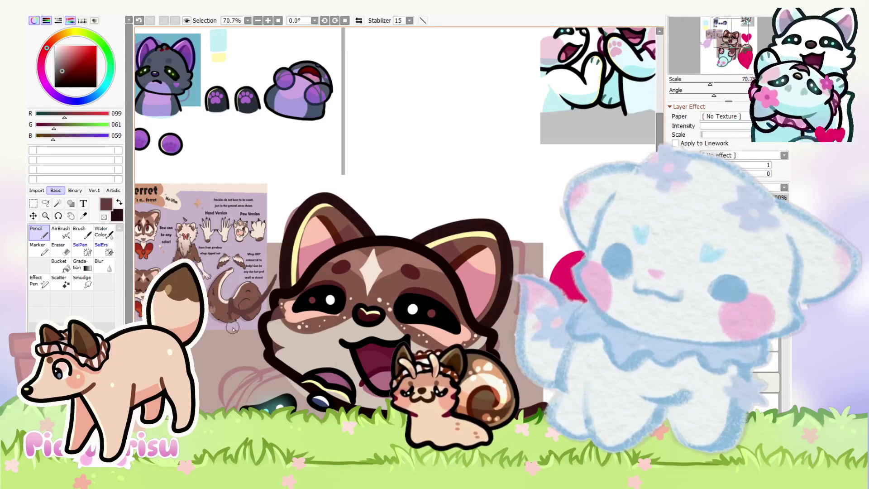
{"action": "scroll", "coordinate": [266, 361], "scroll_direction": "down", "scroll_amount": 1}
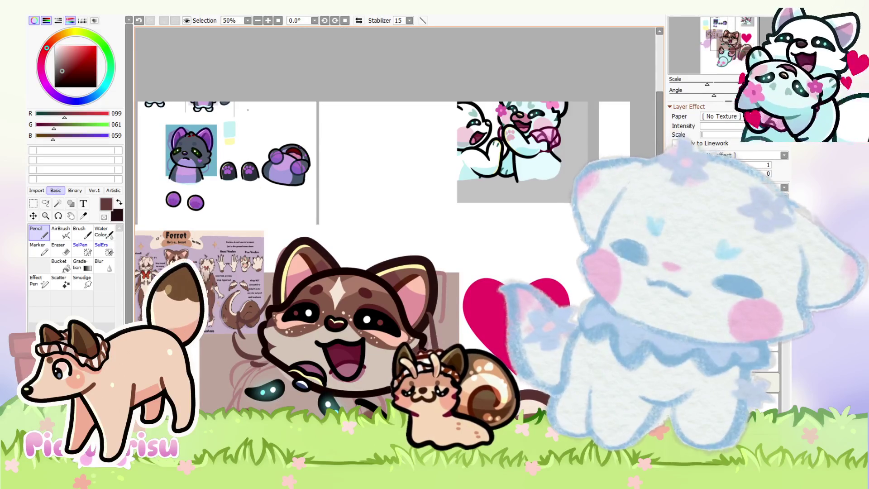
{"action": "scroll", "coordinate": [308, 294], "scroll_direction": "down", "scroll_amount": 2}
{"action": "scroll", "coordinate": [308, 294], "scroll_direction": "up", "scroll_amount": 1}
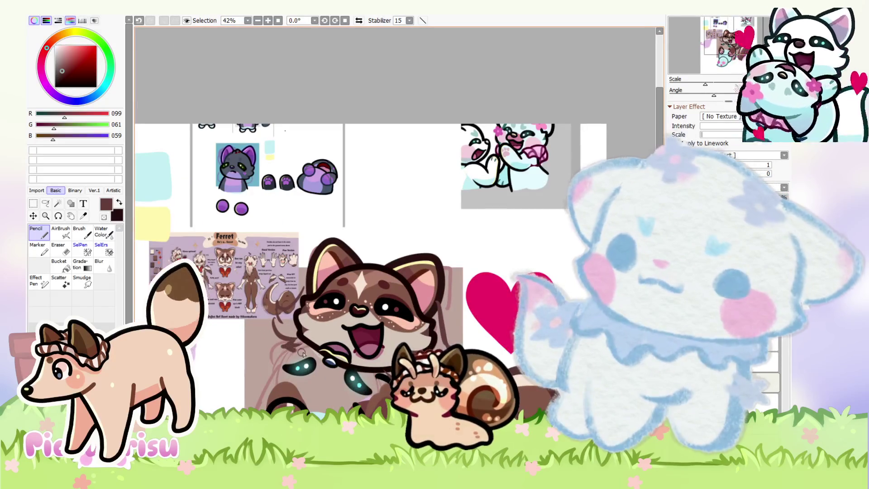
{"action": "scroll", "coordinate": [308, 294], "scroll_direction": "down", "scroll_amount": 1}
{"action": "scroll", "coordinate": [308, 294], "scroll_direction": "up", "scroll_amount": 2}
{"action": "scroll", "coordinate": [308, 294], "scroll_direction": "down", "scroll_amount": 1}
{"action": "right_click", "coordinate": [377, 295]}
Sketch loose salmon-pink hair strokes over the head, by the ear and across it
{"action": "scroll", "coordinate": [377, 294], "scroll_direction": "up", "scroll_amount": 4}
{"action": "scroll", "coordinate": [377, 295], "scroll_direction": "down", "scroll_amount": 5}
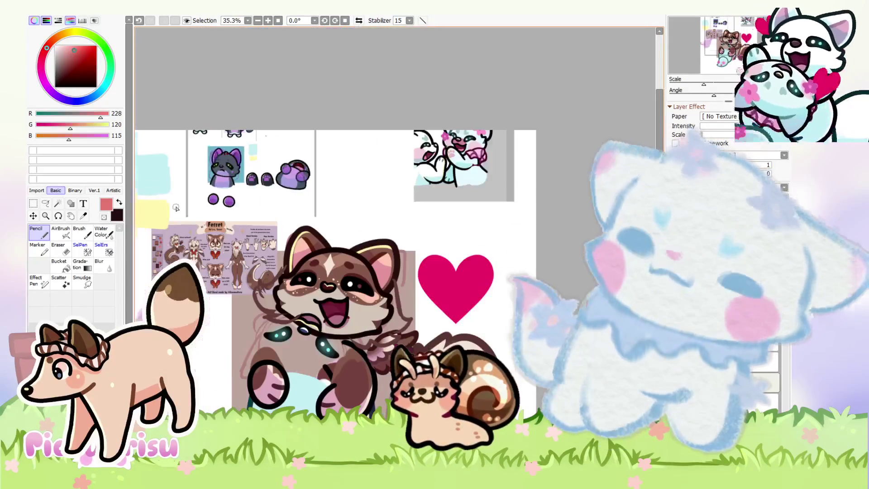
{"action": "scroll", "coordinate": [377, 294], "scroll_direction": "up", "scroll_amount": 4}
{"action": "left_click_drag", "start_coordinate": [333, 212], "coordinate": [290, 251]}
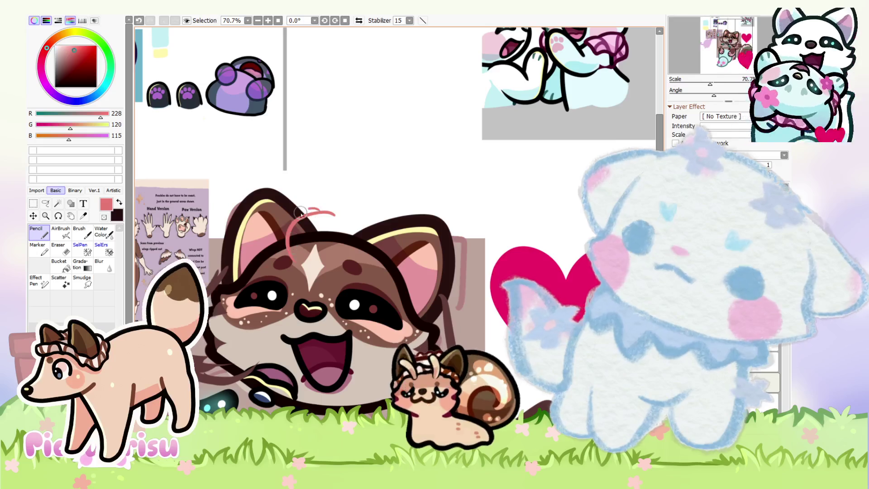
{"action": "left_click_drag", "start_coordinate": [317, 210], "coordinate": [284, 254]}
{"action": "scroll", "coordinate": [284, 253], "scroll_direction": "down", "scroll_amount": 4}
{"action": "scroll", "coordinate": [199, 271], "scroll_direction": "up", "scroll_amount": 8}
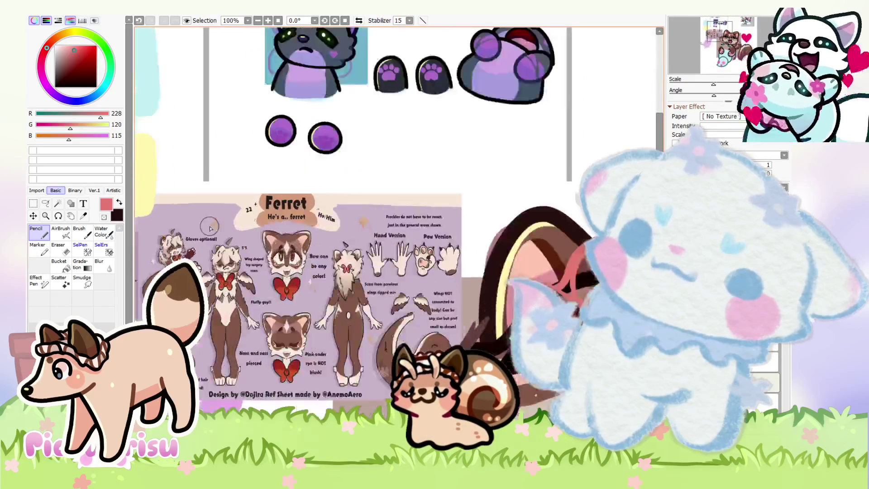
{"action": "scroll", "coordinate": [200, 271], "scroll_direction": "down", "scroll_amount": 5}
{"action": "scroll", "coordinate": [332, 253], "scroll_direction": "up", "scroll_amount": 3}
{"action": "left_click_drag", "start_coordinate": [330, 256], "coordinate": [392, 303]}
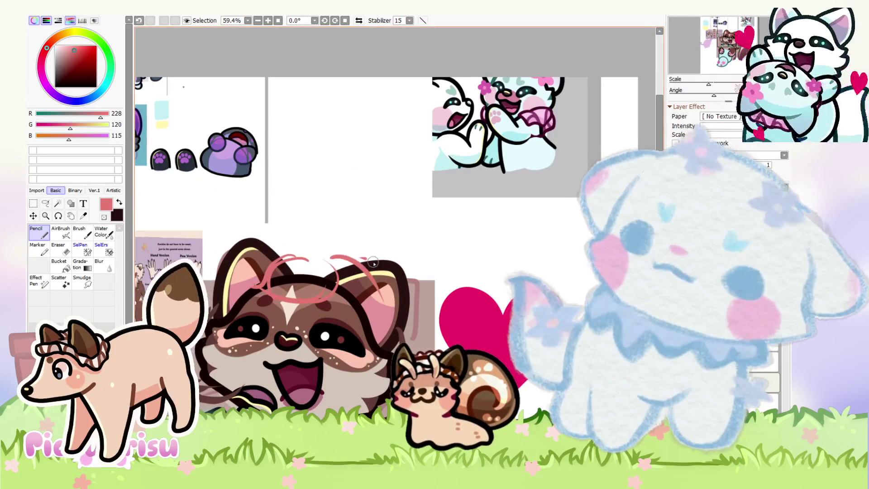
{"action": "left_click_drag", "start_coordinate": [360, 254], "coordinate": [423, 321]}
{"action": "left_click_drag", "start_coordinate": [265, 251], "coordinate": [211, 281]}
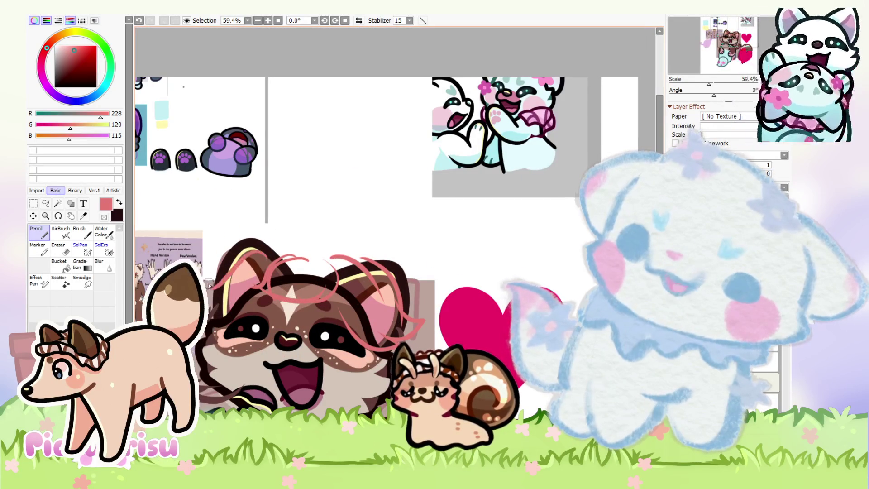
{"action": "left_click_drag", "start_coordinate": [254, 248], "coordinate": [337, 251]}
Add curly salmon-pink hair strokes on top of the head
{"action": "scroll", "coordinate": [337, 251], "scroll_direction": "down", "scroll_amount": 3}
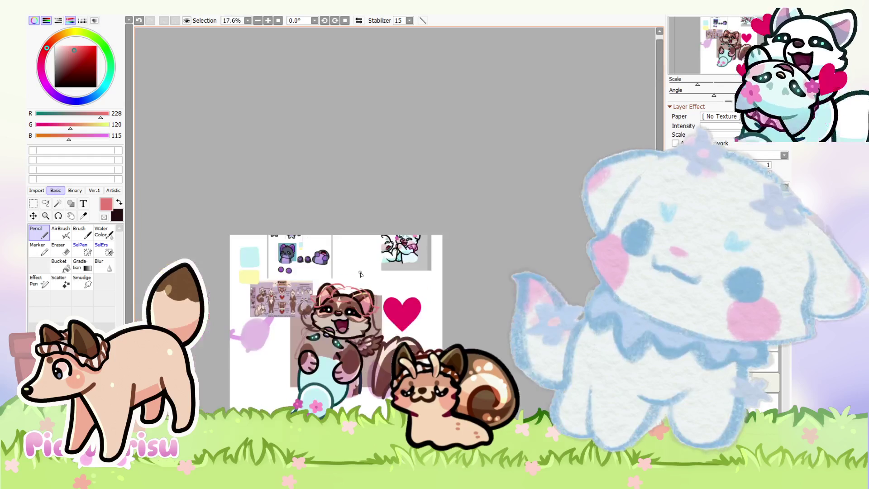
{"action": "scroll", "coordinate": [290, 294], "scroll_direction": "up", "scroll_amount": 3}
{"action": "scroll", "coordinate": [290, 294], "scroll_direction": "up", "scroll_amount": 4}
{"action": "scroll", "coordinate": [228, 308], "scroll_direction": "up", "scroll_amount": 5}
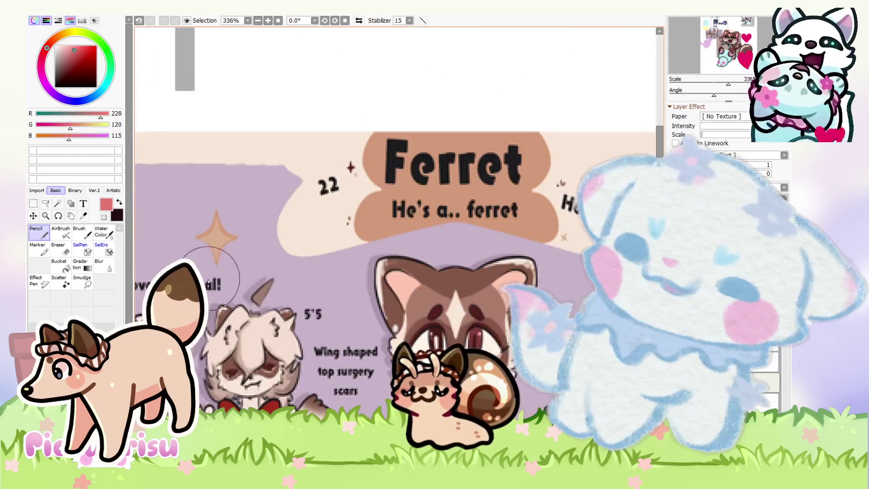
{"action": "scroll", "coordinate": [228, 308], "scroll_direction": "down", "scroll_amount": 6}
{"action": "scroll", "coordinate": [357, 263], "scroll_direction": "down", "scroll_amount": 6}
{"action": "scroll", "coordinate": [357, 263], "scroll_direction": "up", "scroll_amount": 3}
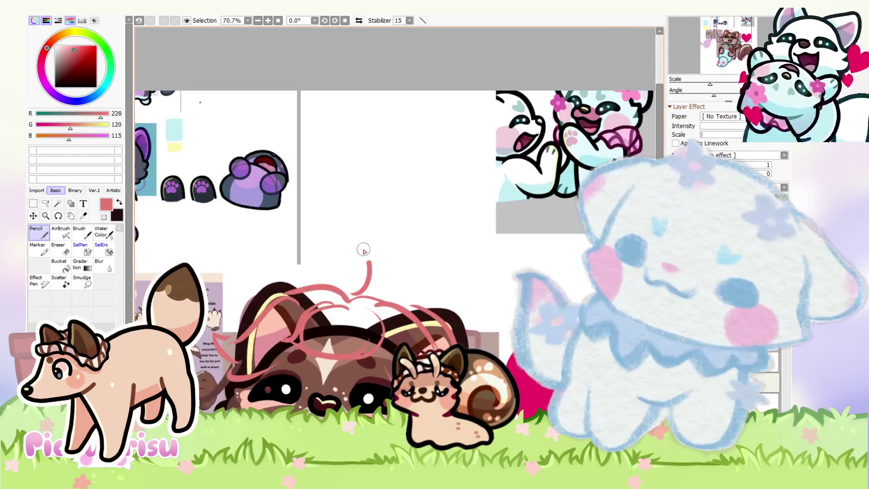
{"action": "left_click_drag", "start_coordinate": [368, 267], "coordinate": [343, 251]}
{"action": "scroll", "coordinate": [344, 251], "scroll_direction": "down", "scroll_amount": 1}
{"action": "left_click_drag", "start_coordinate": [321, 308], "coordinate": [294, 334]}
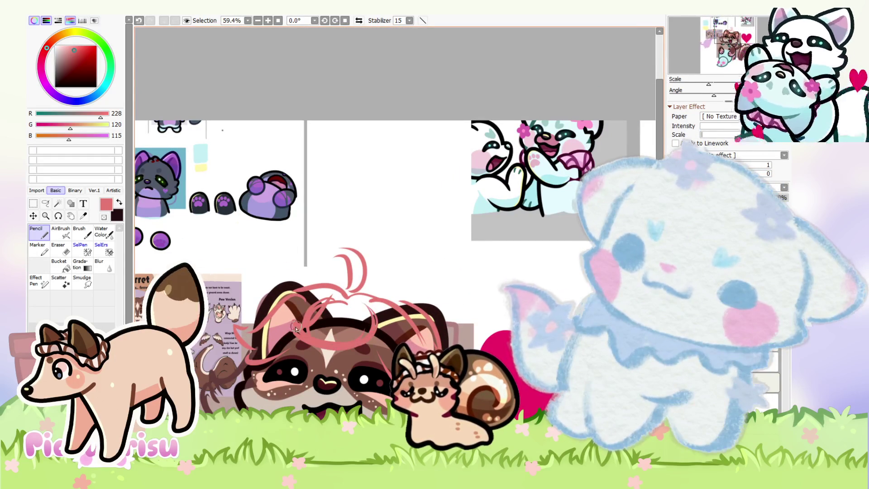
{"action": "scroll", "coordinate": [364, 257], "scroll_direction": "down", "scroll_amount": 3}
{"action": "scroll", "coordinate": [364, 257], "scroll_direction": "up", "scroll_amount": 1}
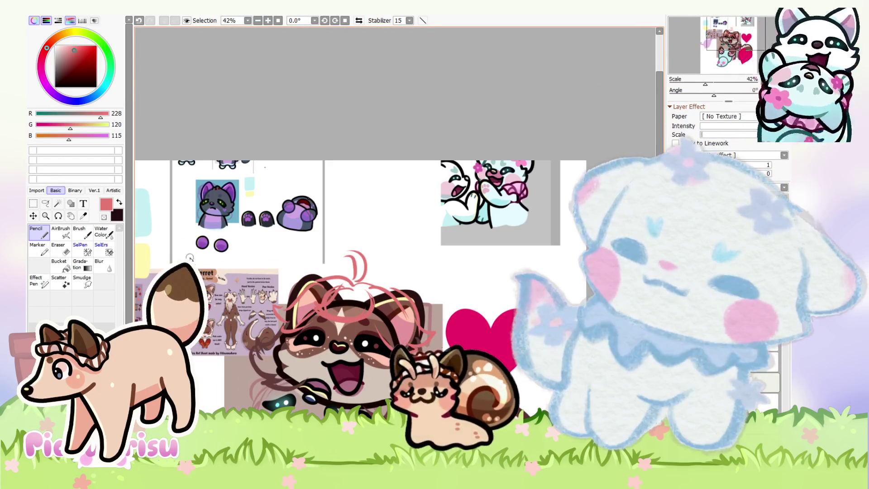
{"action": "scroll", "coordinate": [307, 257], "scroll_direction": "down", "scroll_amount": 2}
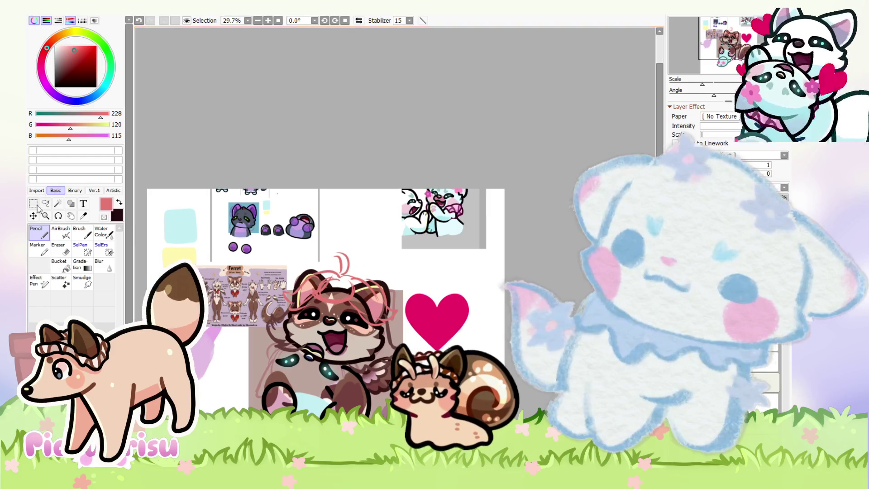
Lasso around the pink hair sketch to select it
{"action": "left_click", "coordinate": [40, 204]}
{"action": "scroll", "coordinate": [317, 312], "scroll_direction": "up", "scroll_amount": 3}
{"action": "mouse_move", "coordinate": [317, 312]}
{"action": "left_mouse_down"}
{"action": "mouse_move", "coordinate": [322, 262]}
{"action": "mouse_move", "coordinate": [252, 265]}
{"action": "mouse_move", "coordinate": [272, 322]}
{"action": "left_mouse_up"}
Apply a Ctrl+T transform to the selected hair sketch and clear the selection
{"action": "key", "text": "ctrl+t"}
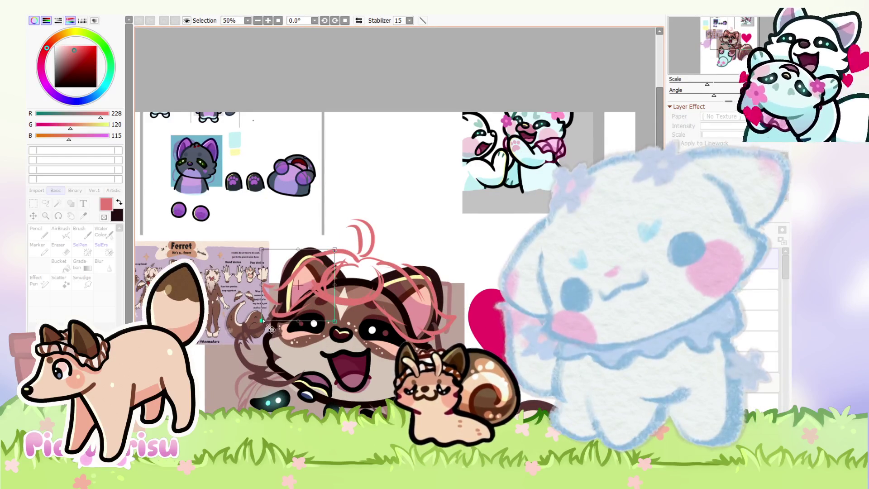
{"action": "key", "text": "Return"}
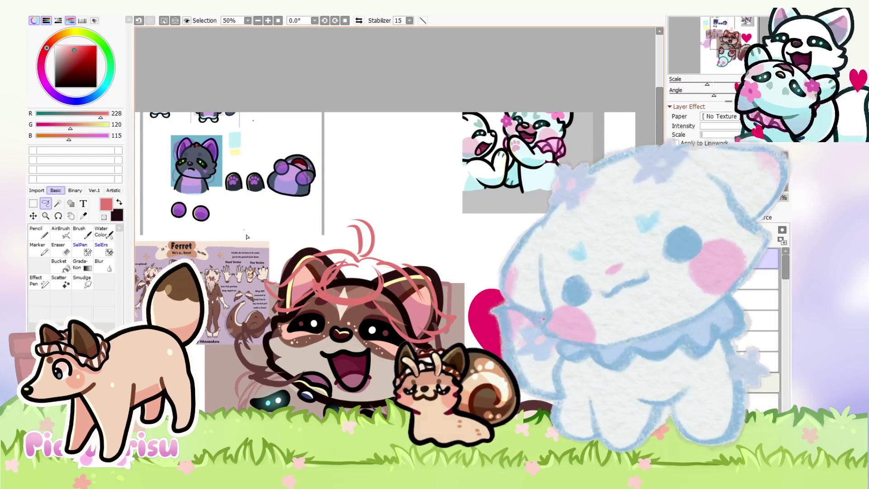
{"action": "key", "text": "ctrl+d"}
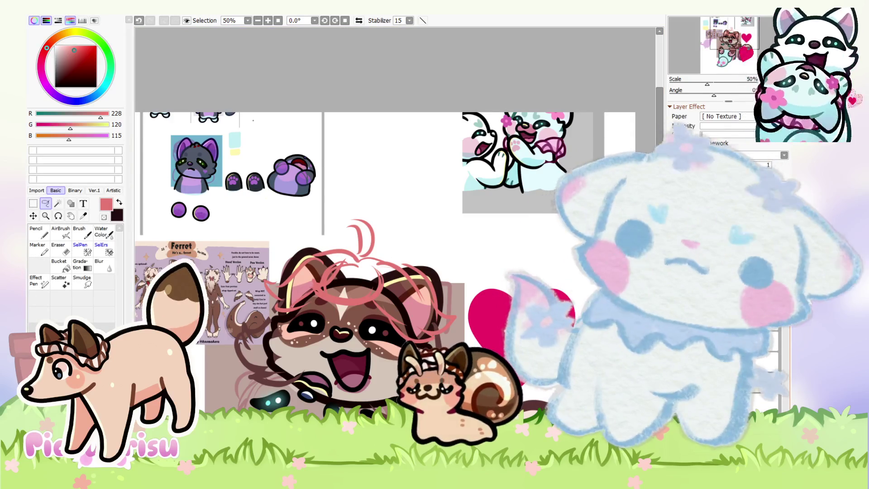
Zoom out and paint white over the old character drawing, then undo that stroke
{"action": "key", "text": "minus"}
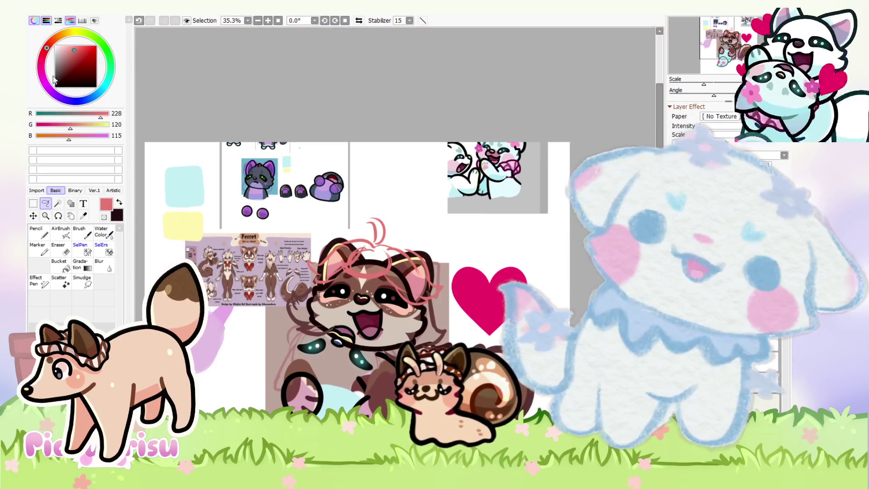
{"action": "left_click", "coordinate": [55, 46]}
{"action": "left_click", "coordinate": [38, 232]}
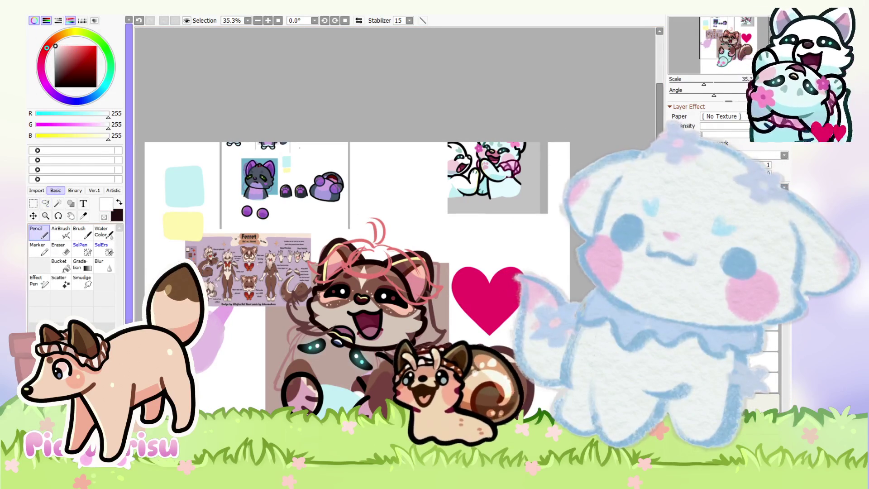
{"action": "mouse_move", "coordinate": [394, 241]}
{"action": "left_mouse_down"}
{"action": "mouse_move", "coordinate": [407, 294]}
{"action": "mouse_move", "coordinate": [290, 344]}
{"action": "mouse_move", "coordinate": [271, 385]}
{"action": "left_mouse_up"}
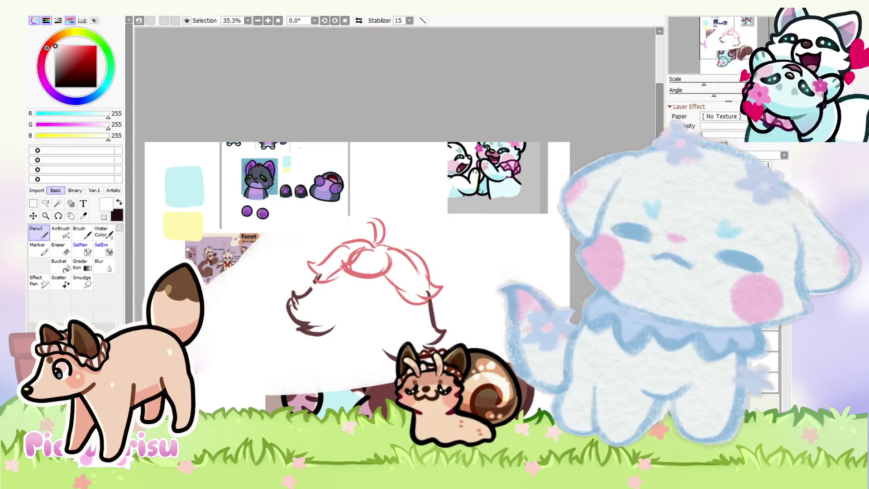
{"action": "key", "text": "ctrl+z"}
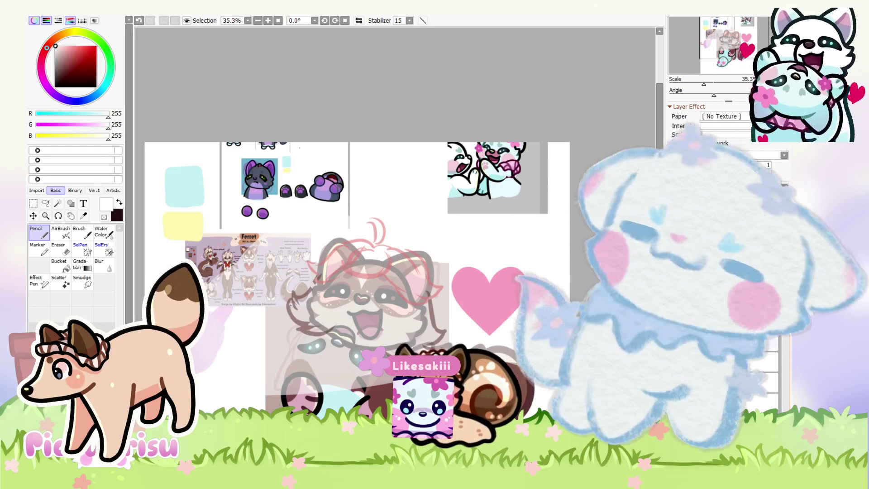
Scroll the view over the faded old drawing beneath the pink hair sketch
{"action": "scroll", "coordinate": [563, 292], "scroll_direction": "up", "scroll_amount": 1}
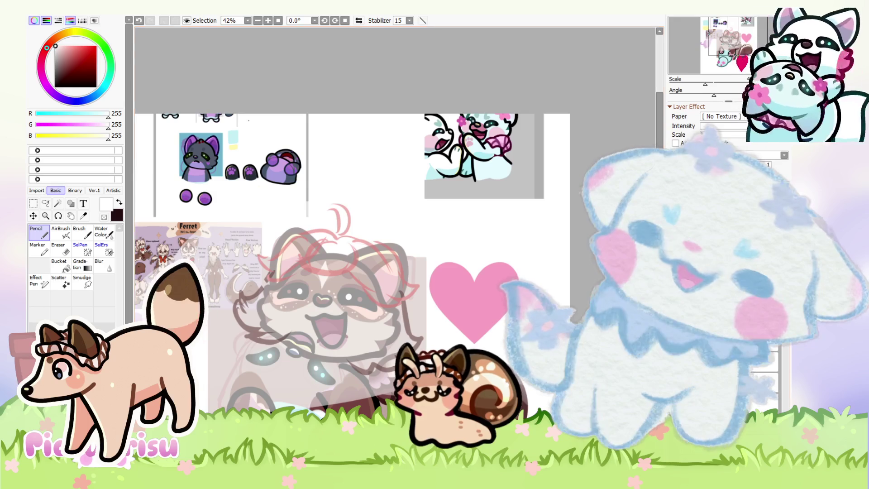
Switch the colour to black and draw a dark curved accent under the hair
{"action": "scroll", "coordinate": [325, 312], "scroll_direction": "down", "scroll_amount": 1}
{"action": "left_click", "coordinate": [325, 312], "text": "alt"}
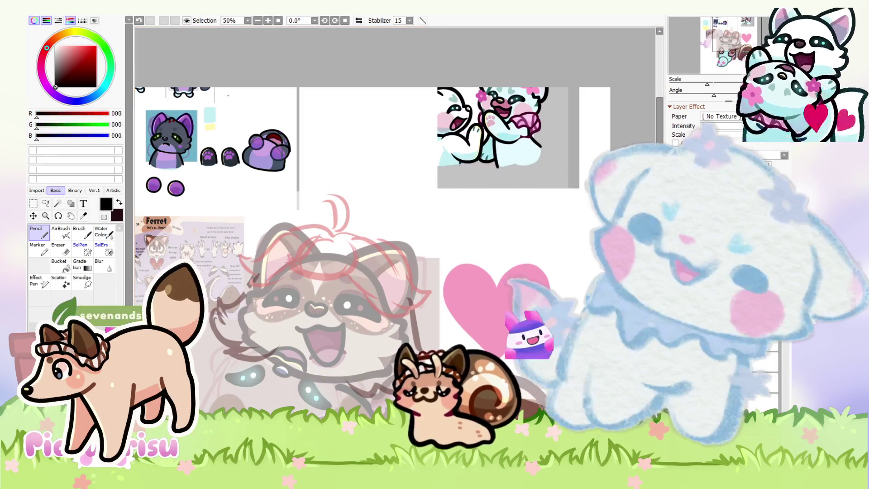
{"action": "scroll", "coordinate": [325, 313], "scroll_direction": "down", "scroll_amount": 1}
{"action": "scroll", "coordinate": [325, 313], "scroll_direction": "up", "scroll_amount": 3}
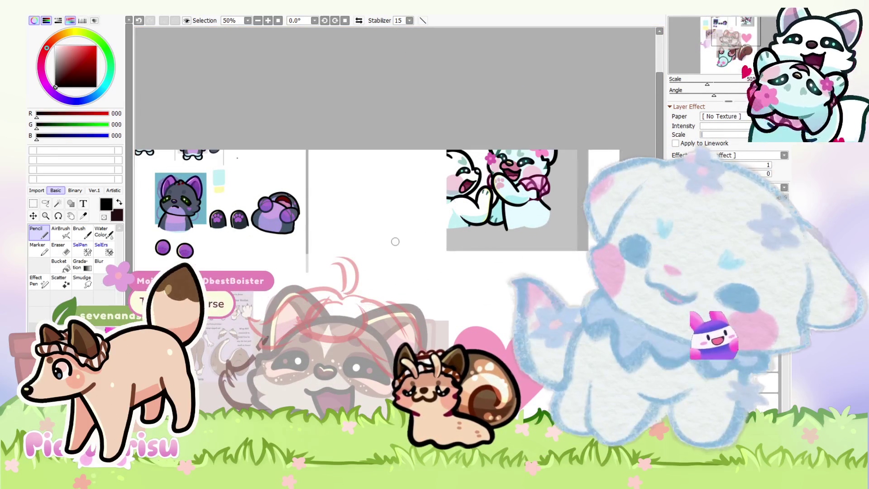
{"action": "scroll", "coordinate": [349, 296], "scroll_direction": "up", "scroll_amount": 3}
{"action": "mouse_move", "coordinate": [328, 291]}
{"action": "left_mouse_down"}
{"action": "mouse_move", "coordinate": [242, 339]}
{"action": "mouse_move", "coordinate": [280, 383]}
{"action": "mouse_move", "coordinate": [385, 278]}
{"action": "left_mouse_up"}
{"action": "scroll", "coordinate": [242, 348], "scroll_direction": "up", "scroll_amount": 2}
{"action": "scroll", "coordinate": [281, 298], "scroll_direction": "down", "scroll_amount": 3}
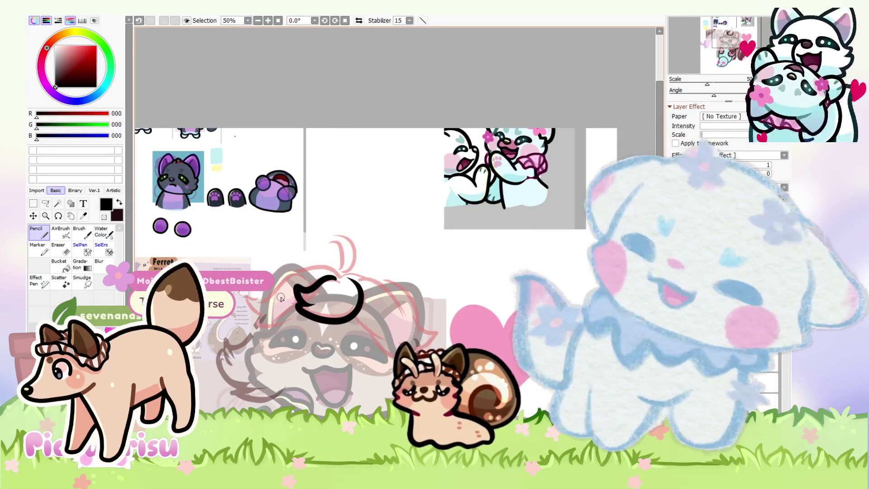
{"action": "scroll", "coordinate": [355, 268], "scroll_direction": "up", "scroll_amount": 2}
Switch to the Eraser and undo its last stroke, keeping the black accent intact
{"action": "key", "text": "e"}
{"action": "scroll", "coordinate": [294, 301], "scroll_direction": "up", "scroll_amount": 2}
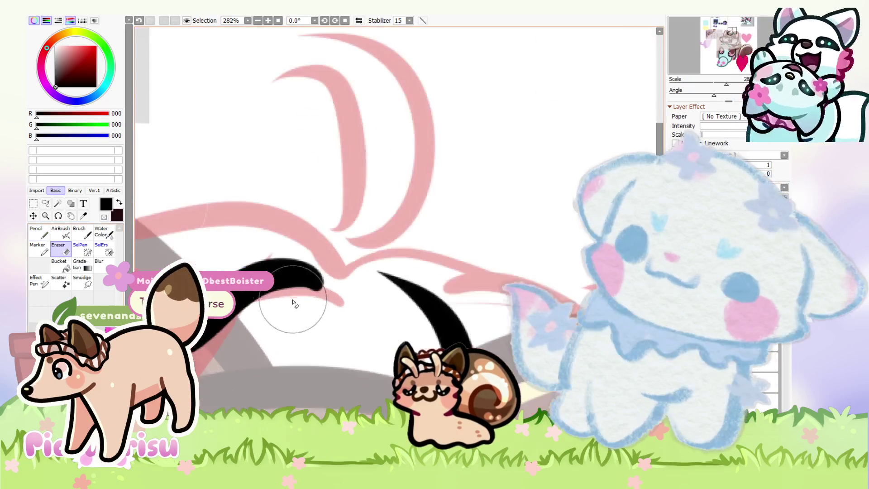
{"action": "scroll", "coordinate": [264, 337], "scroll_direction": "up", "scroll_amount": 2}
{"action": "scroll", "coordinate": [272, 317], "scroll_direction": "down", "scroll_amount": 3}
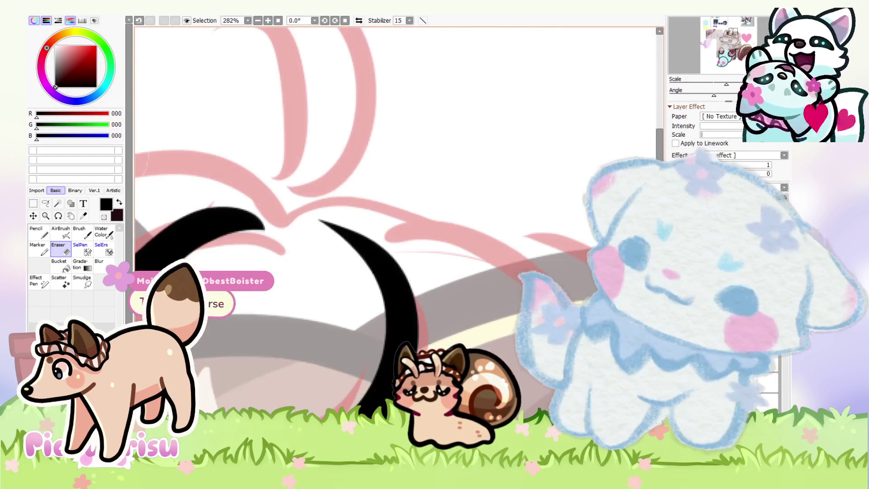
{"action": "scroll", "coordinate": [293, 227], "scroll_direction": "down", "scroll_amount": 3}
{"action": "scroll", "coordinate": [398, 249], "scroll_direction": "up", "scroll_amount": 3}
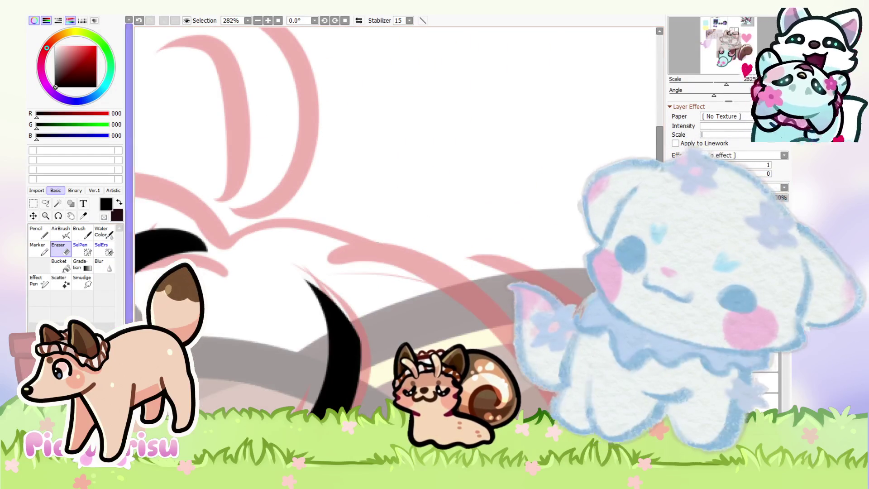
{"action": "key", "text": "ctrl+z"}
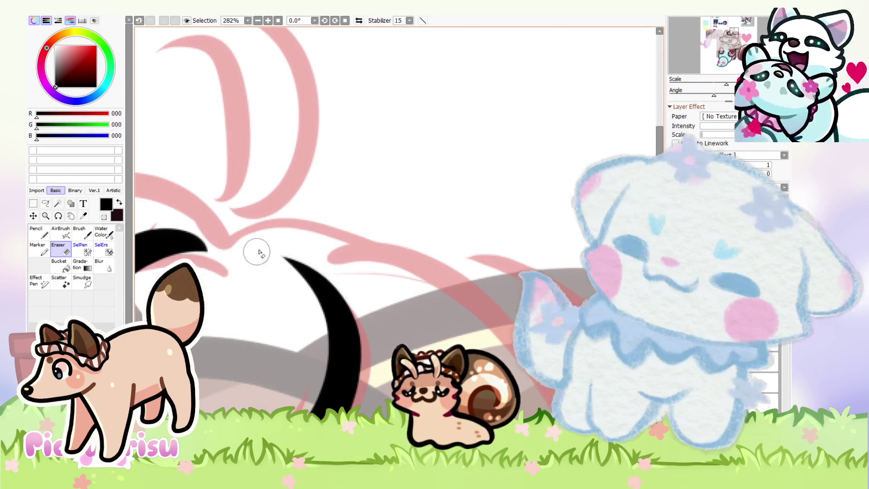
{"action": "scroll", "coordinate": [267, 254], "scroll_direction": "down", "scroll_amount": 3}
{"action": "scroll", "coordinate": [202, 268], "scroll_direction": "up", "scroll_amount": 3}
{"action": "scroll", "coordinate": [324, 243], "scroll_direction": "down", "scroll_amount": 1}
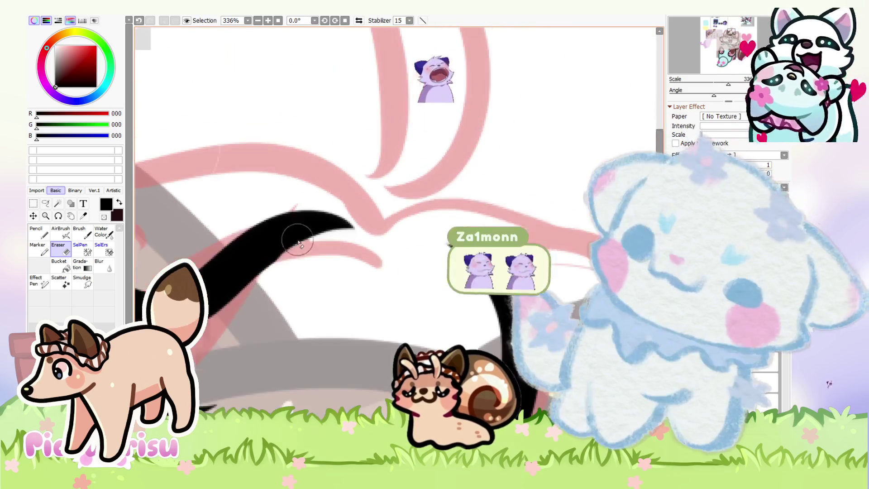
{"action": "scroll", "coordinate": [272, 270], "scroll_direction": "up", "scroll_amount": 2}
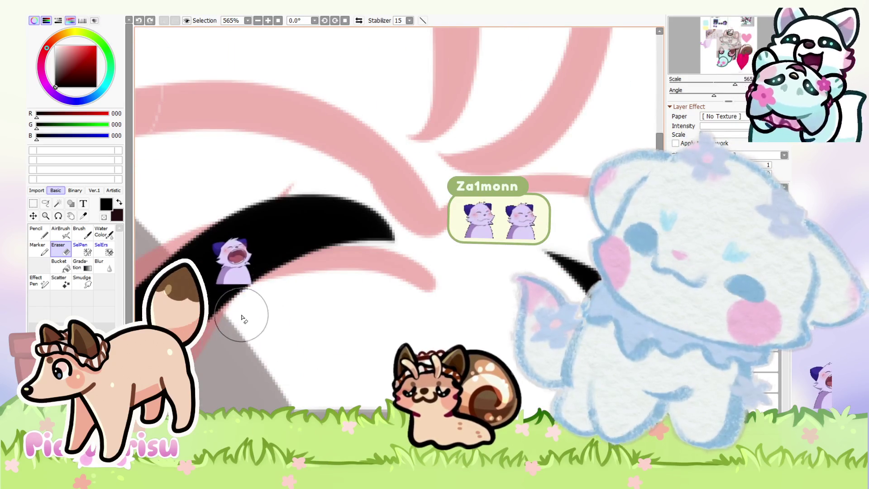
{"action": "scroll", "coordinate": [144, 220], "scroll_direction": "down", "scroll_amount": 8}
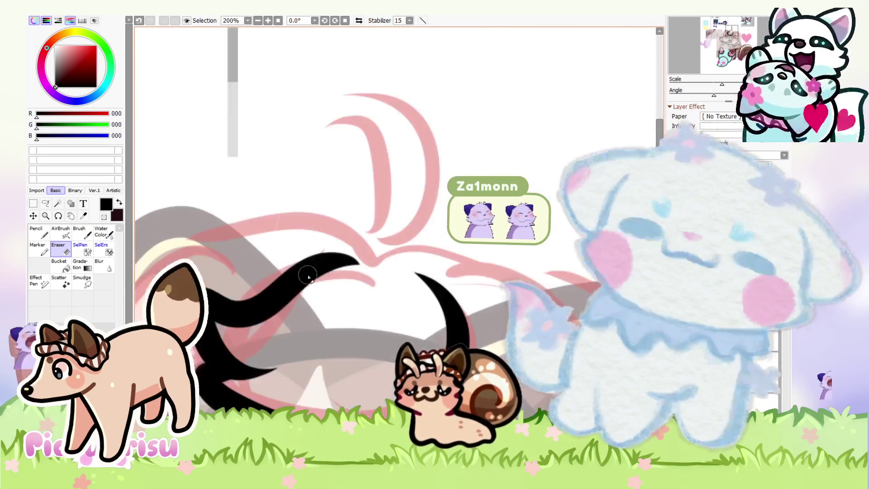
Back on the Pencil, draw a black hair line sweeping from the head down-right
{"action": "key", "text": "n"}
{"action": "scroll", "coordinate": [448, 292], "scroll_direction": "down", "scroll_amount": 2}
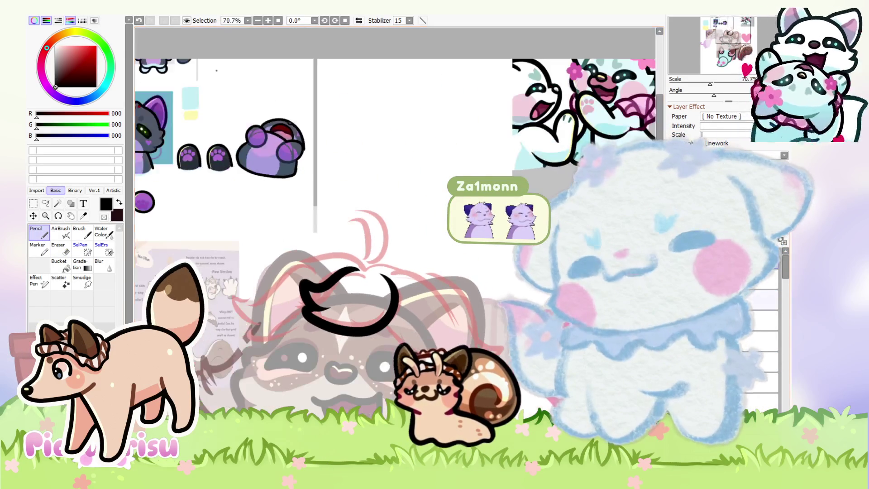
{"action": "scroll", "coordinate": [330, 267], "scroll_direction": "up", "scroll_amount": 1}
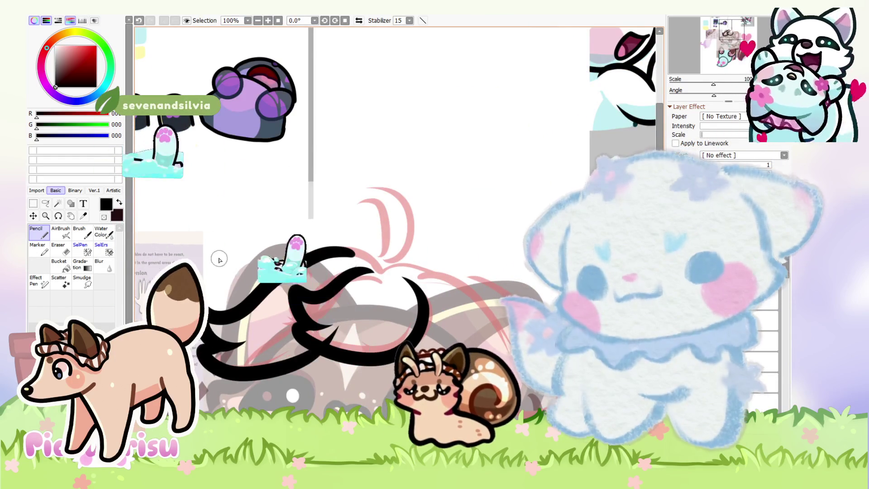
{"action": "scroll", "coordinate": [296, 267], "scroll_direction": "down", "scroll_amount": 3}
{"action": "scroll", "coordinate": [297, 267], "scroll_direction": "up", "scroll_amount": 3}
{"action": "mouse_move", "coordinate": [319, 249]}
{"action": "left_mouse_down"}
{"action": "mouse_move", "coordinate": [398, 298]}
{"action": "mouse_move", "coordinate": [432, 348]}
{"action": "left_mouse_up"}
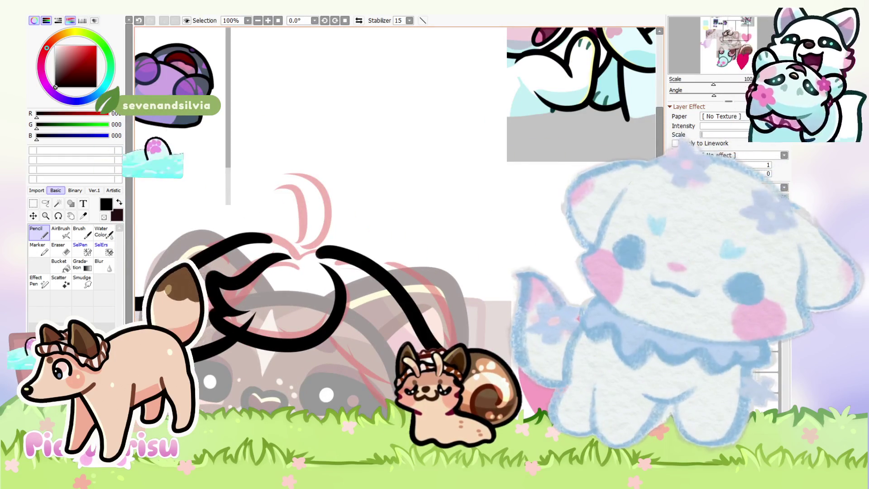
{"action": "scroll", "coordinate": [309, 46], "scroll_direction": "down", "scroll_amount": 3}
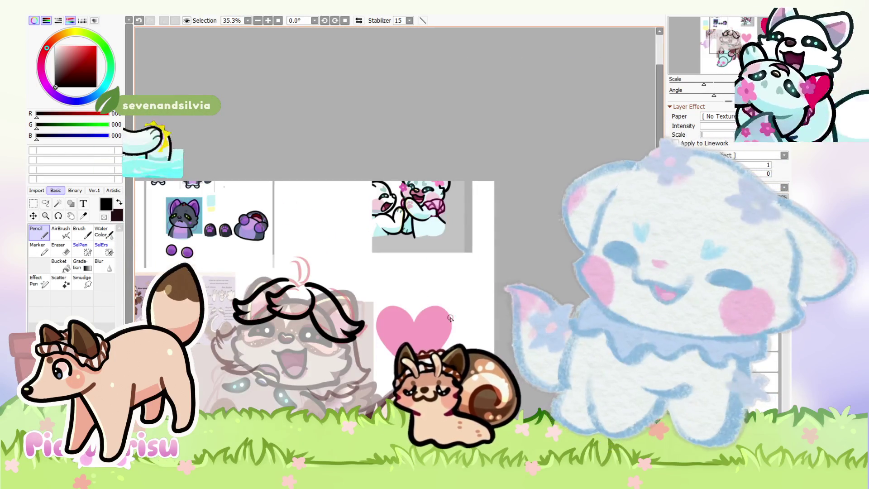
{"action": "scroll", "coordinate": [309, 46], "scroll_direction": "up", "scroll_amount": 2}
{"action": "scroll", "coordinate": [223, 286], "scroll_direction": "up", "scroll_amount": 3}
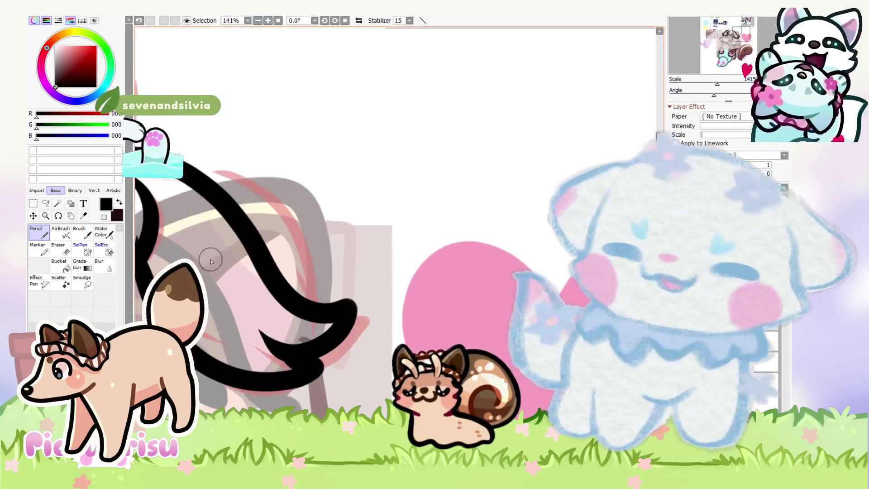
{"action": "scroll", "coordinate": [224, 287], "scroll_direction": "down", "scroll_amount": 2}
{"action": "scroll", "coordinate": [226, 290], "scroll_direction": "up", "scroll_amount": 3}
Add more curved black hair-lock outlines, redrawing the long lock line once
{"action": "mouse_move", "coordinate": [231, 259]}
{"action": "left_mouse_down"}
{"action": "mouse_move", "coordinate": [232, 295]}
{"action": "mouse_move", "coordinate": [326, 316]}
{"action": "left_mouse_up"}
{"action": "scroll", "coordinate": [325, 315], "scroll_direction": "down", "scroll_amount": 2}
{"action": "scroll", "coordinate": [358, 357], "scroll_direction": "up", "scroll_amount": 2}
{"action": "left_click_drag", "start_coordinate": [362, 366], "coordinate": [256, 312]}
{"action": "scroll", "coordinate": [255, 312], "scroll_direction": "down", "scroll_amount": 4}
{"action": "scroll", "coordinate": [357, 331], "scroll_direction": "up", "scroll_amount": 4}
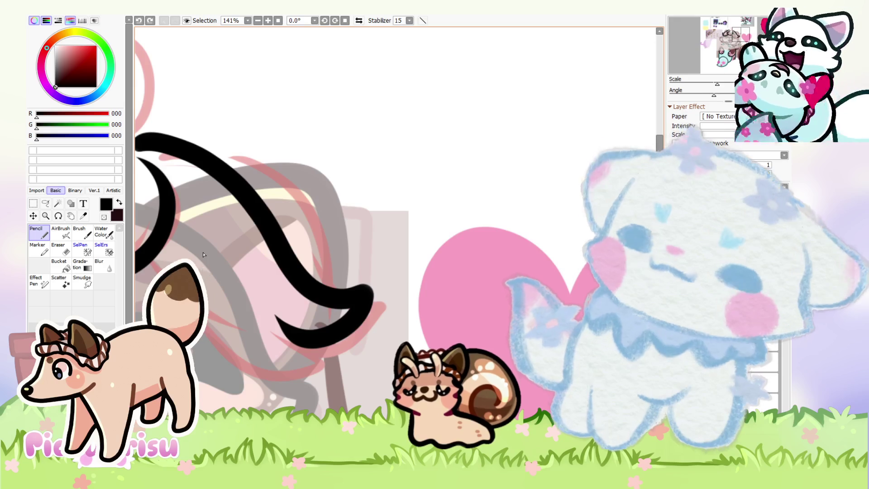
{"action": "scroll", "coordinate": [203, 254], "scroll_direction": "up", "scroll_amount": 3}
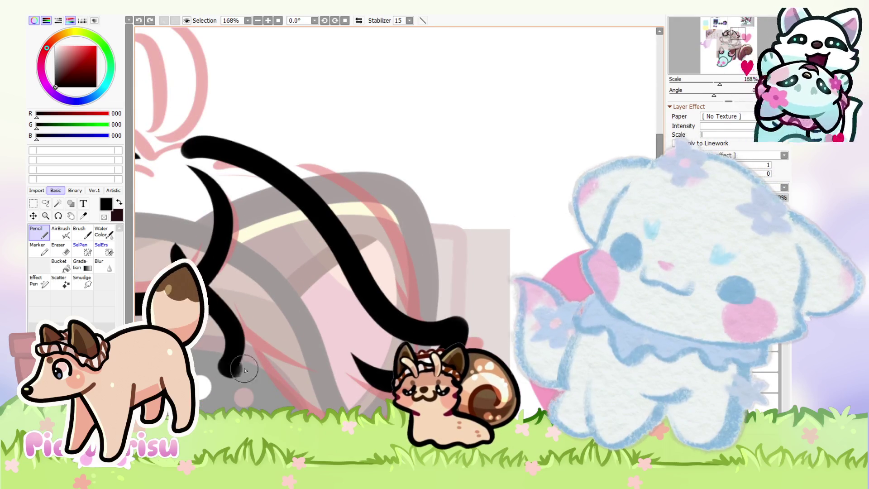
{"action": "left_click_drag", "start_coordinate": [233, 371], "coordinate": [270, 278]}
{"action": "key", "text": "ctrl+z"}
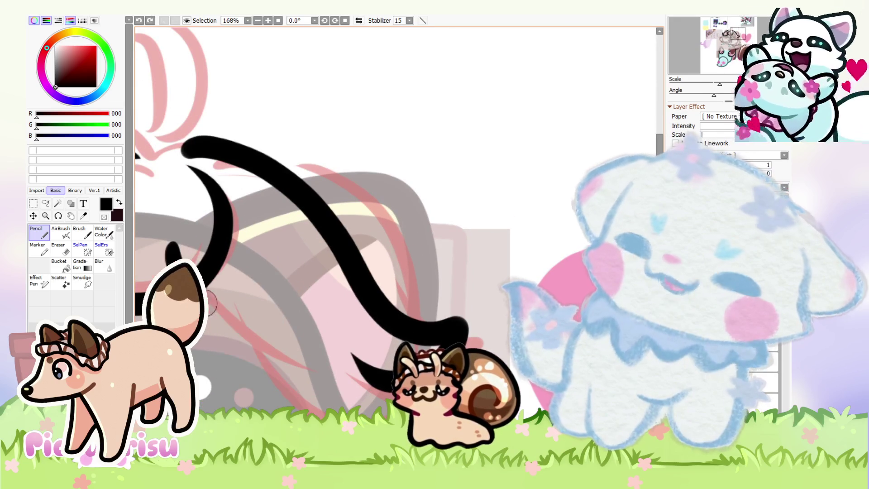
{"action": "left_click_drag", "start_coordinate": [222, 377], "coordinate": [244, 286]}
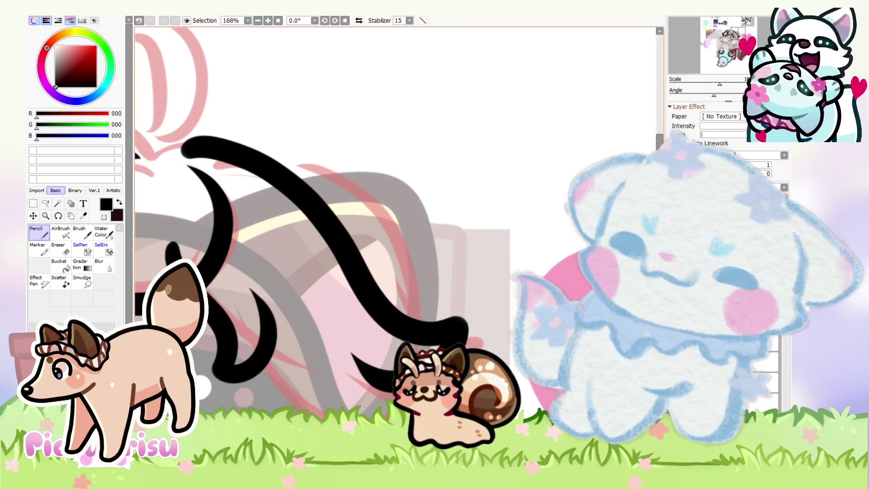
{"action": "left_click_drag", "start_coordinate": [374, 409], "coordinate": [264, 342]}
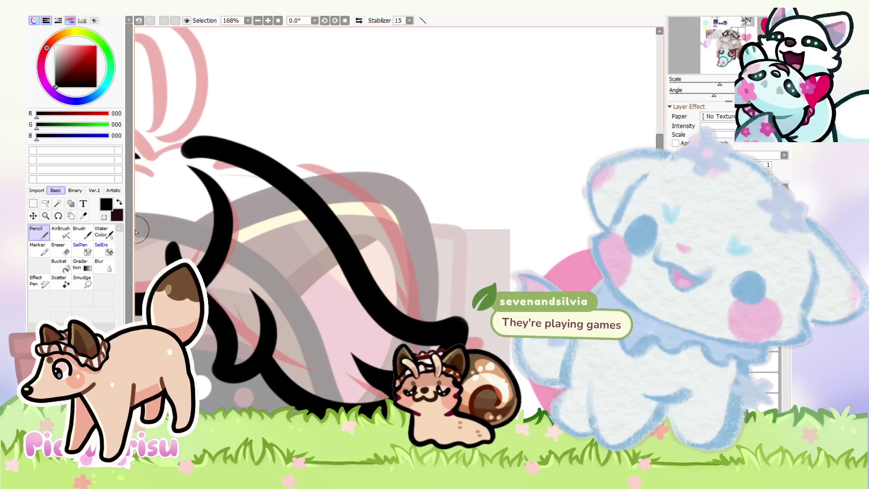
Use the Eraser to thin the tip of the black hair stroke
{"action": "left_click", "coordinate": [55, 254]}
{"action": "scroll", "coordinate": [274, 286], "scroll_direction": "up", "scroll_amount": 4}
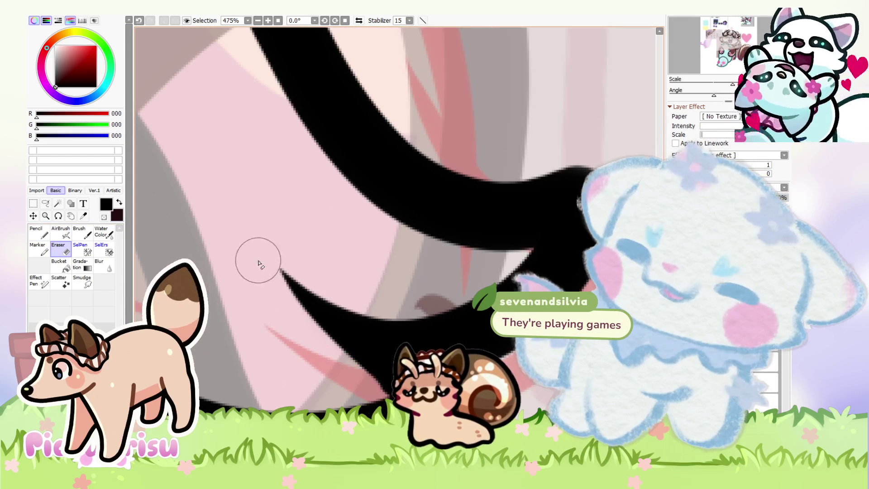
{"action": "left_click_drag", "start_coordinate": [293, 297], "coordinate": [353, 361]}
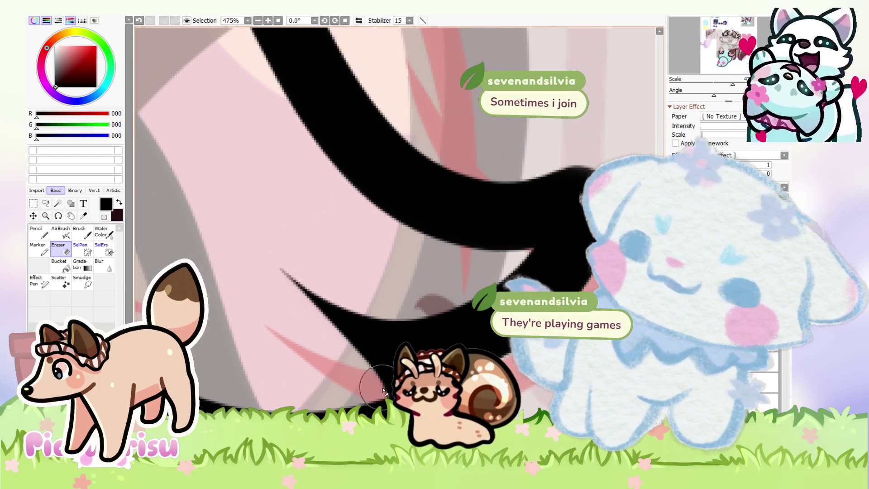
{"action": "scroll", "coordinate": [384, 390], "scroll_direction": "up", "scroll_amount": 1}
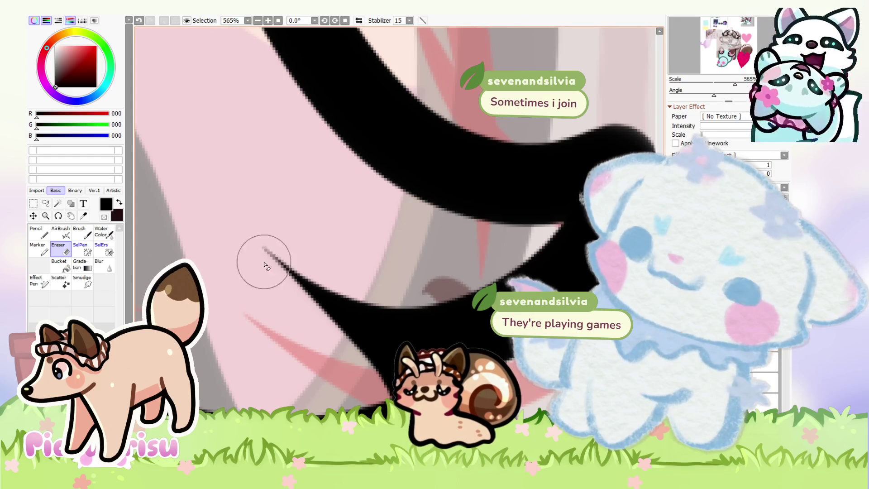
{"action": "scroll", "coordinate": [266, 261], "scroll_direction": "down", "scroll_amount": 5}
{"action": "scroll", "coordinate": [290, 369], "scroll_direction": "up", "scroll_amount": 4}
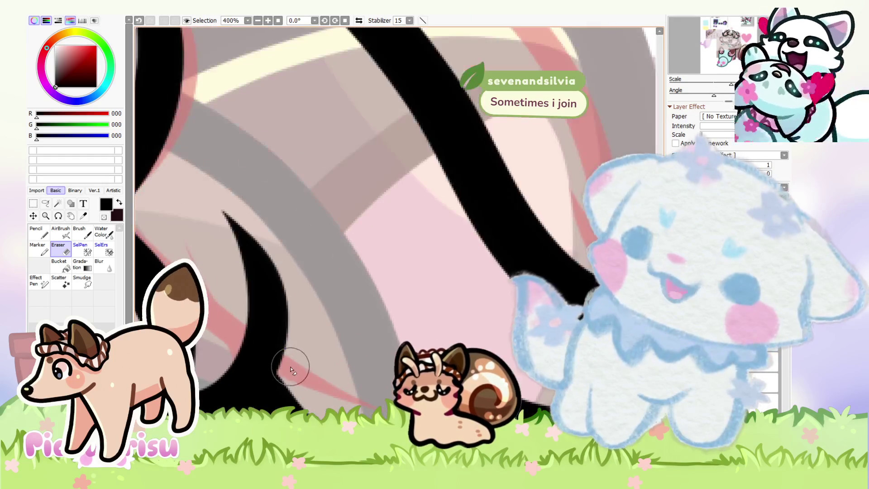
{"action": "scroll", "coordinate": [186, 205], "scroll_direction": "down", "scroll_amount": 10}
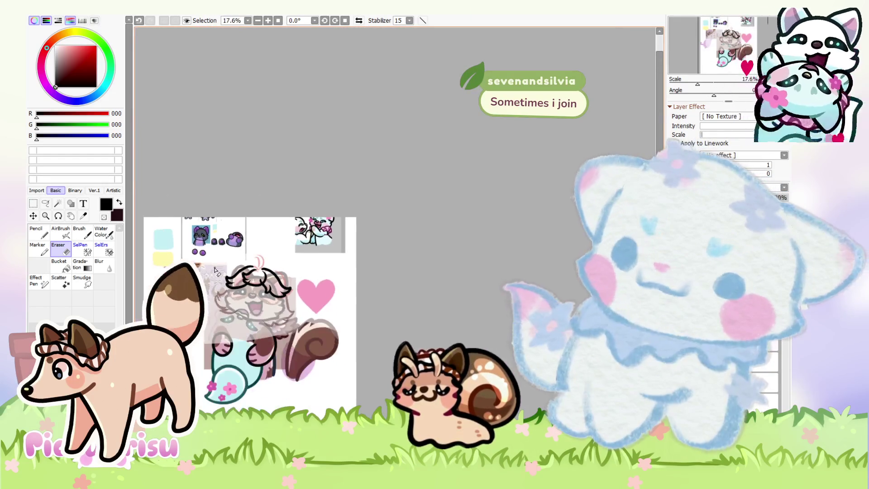
{"action": "scroll", "coordinate": [214, 270], "scroll_direction": "up", "scroll_amount": 4}
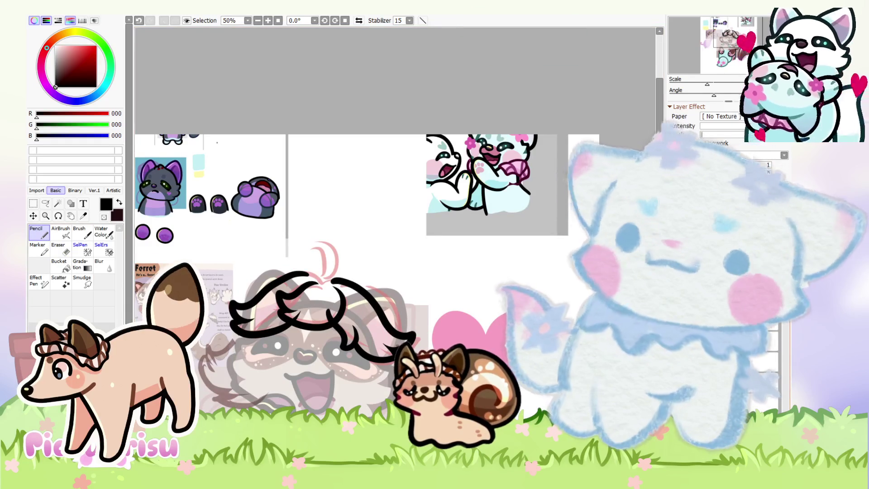
{"action": "scroll", "coordinate": [262, 328], "scroll_direction": "up", "scroll_amount": 5}
Sample beige from the Ferret reference and paint it between the hair-lock outlines
{"action": "left_click", "coordinate": [262, 328], "text": "alt"}
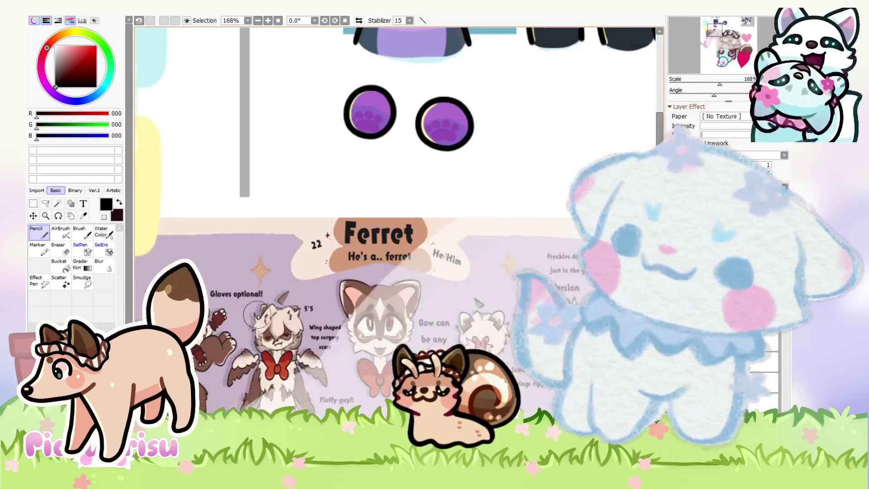
{"action": "scroll", "coordinate": [151, 283], "scroll_direction": "up", "scroll_amount": 3}
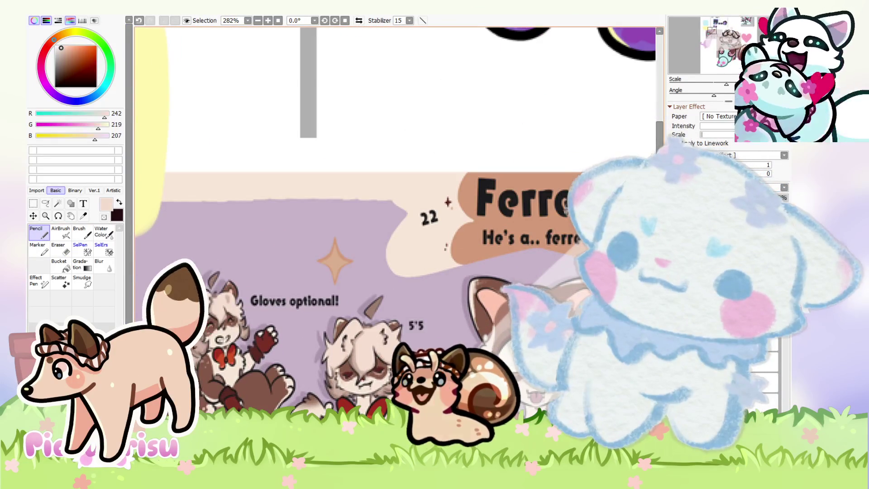
{"action": "scroll", "coordinate": [188, 256], "scroll_direction": "down", "scroll_amount": 5}
{"action": "scroll", "coordinate": [261, 257], "scroll_direction": "down", "scroll_amount": 2}
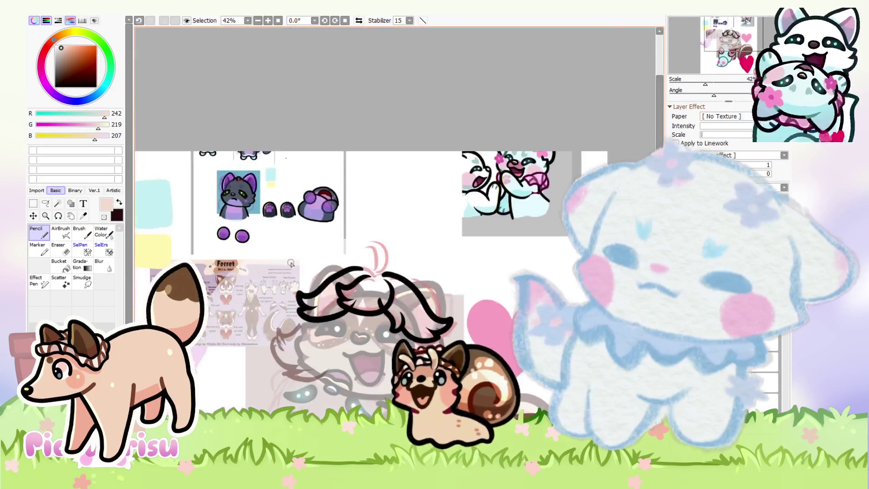
{"action": "scroll", "coordinate": [268, 340], "scroll_direction": "up", "scroll_amount": 4}
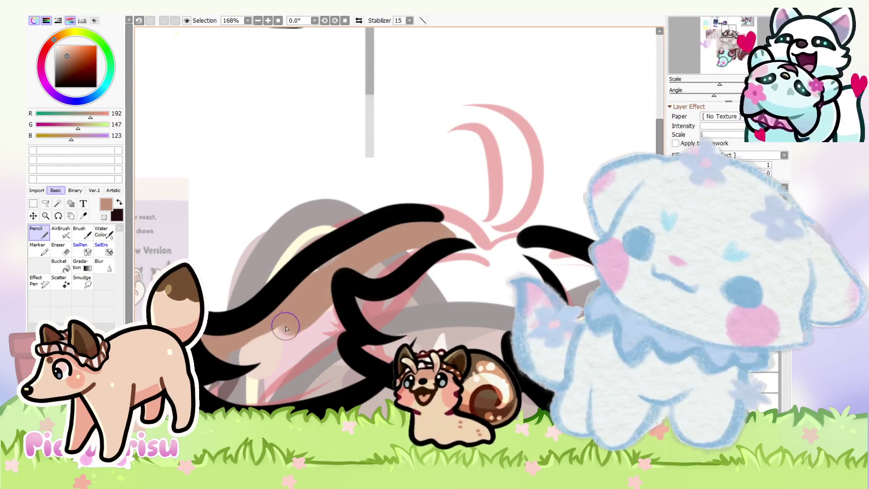
{"action": "scroll", "coordinate": [290, 306], "scroll_direction": "down", "scroll_amount": 3}
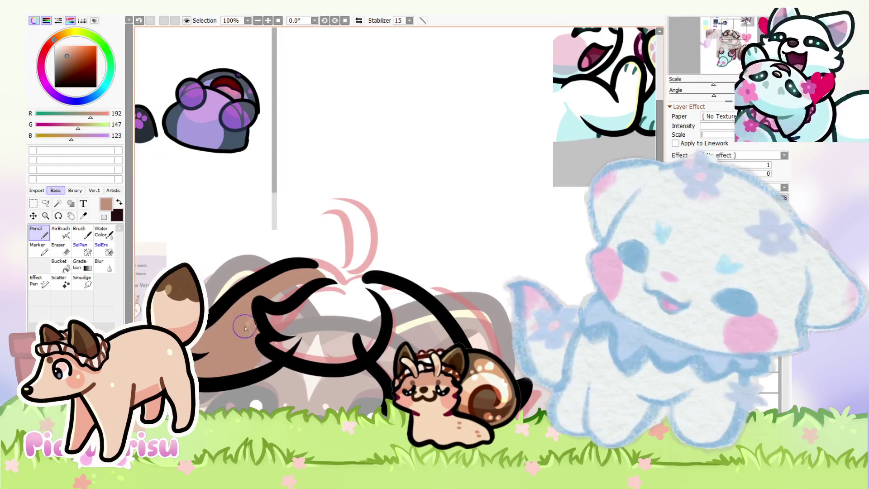
{"action": "mouse_move", "coordinate": [286, 329]}
{"action": "left_mouse_down"}
{"action": "mouse_move", "coordinate": [280, 316]}
{"action": "mouse_move", "coordinate": [312, 271]}
{"action": "mouse_move", "coordinate": [355, 283]}
{"action": "left_mouse_up"}
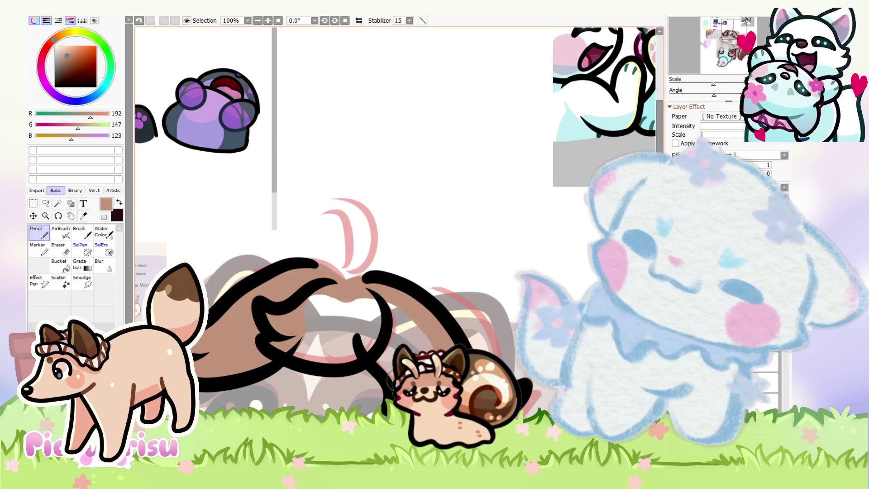
{"action": "mouse_move", "coordinate": [344, 294]}
{"action": "left_mouse_down"}
{"action": "mouse_move", "coordinate": [361, 301]}
{"action": "mouse_move", "coordinate": [324, 299]}
{"action": "left_mouse_up"}
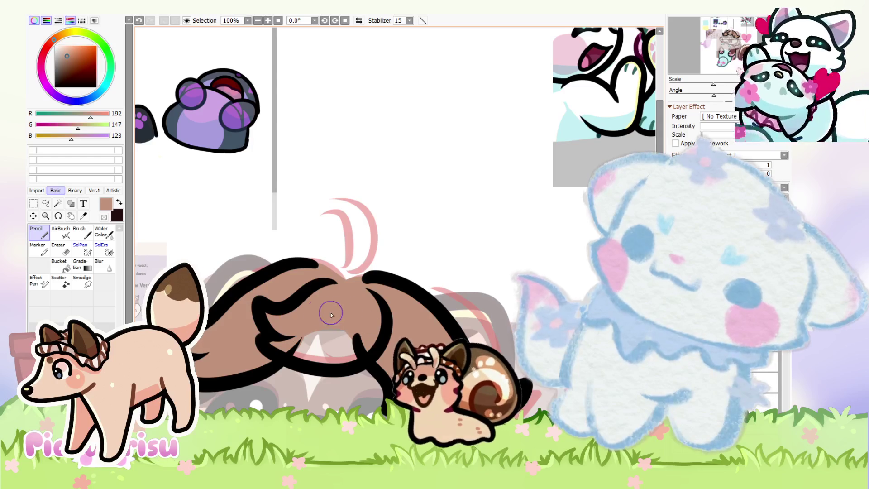
{"action": "scroll", "coordinate": [310, 297], "scroll_direction": "down", "scroll_amount": 1}
{"action": "left_click_drag", "start_coordinate": [310, 297], "coordinate": [395, 242]}
{"action": "scroll", "coordinate": [394, 242], "scroll_direction": "down", "scroll_amount": 2}
{"action": "scroll", "coordinate": [320, 261], "scroll_direction": "up", "scroll_amount": 5}
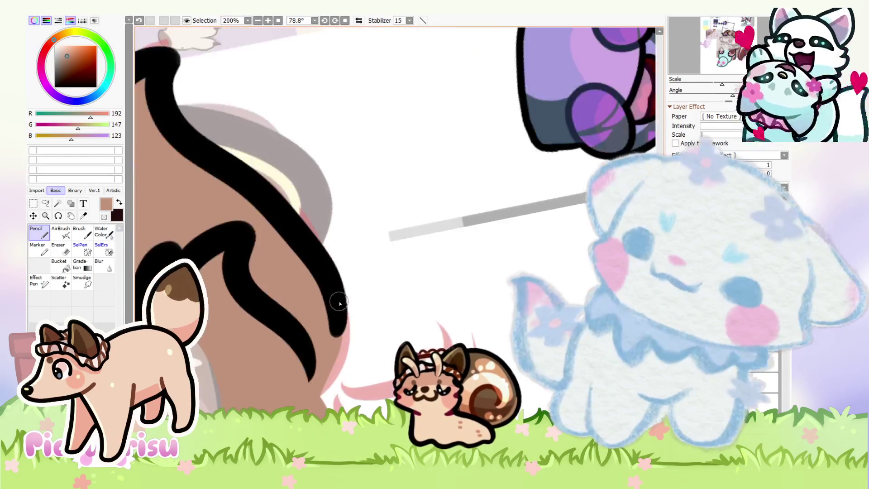
Sample black and extend the lower outline to its tip, retrying until it fits, then trim it
{"action": "left_click", "coordinate": [320, 261], "text": "alt"}
{"action": "left_click_drag", "start_coordinate": [320, 262], "coordinate": [317, 407]}
{"action": "key", "text": "ctrl+z"}
{"action": "left_click_drag", "start_coordinate": [317, 305], "coordinate": [326, 412]}
{"action": "key", "text": "ctrl+z"}
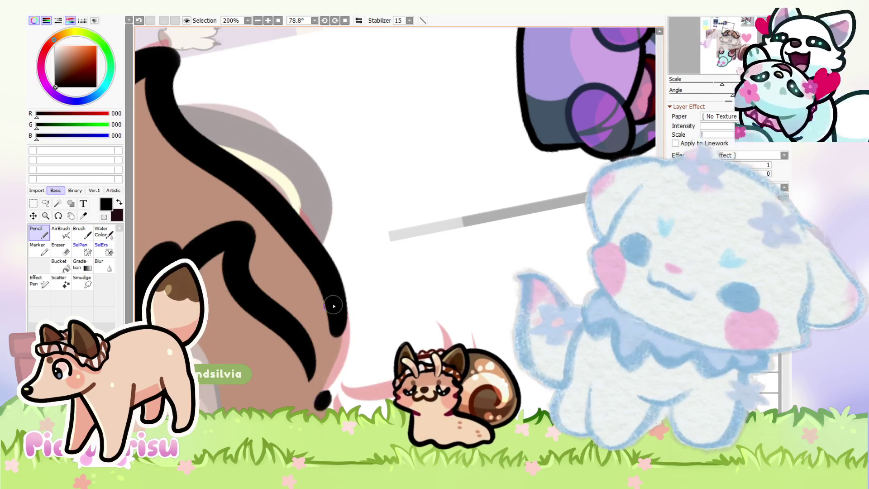
{"action": "left_click_drag", "start_coordinate": [337, 299], "coordinate": [313, 398]}
{"action": "key", "text": "ctrl+z"}
{"action": "left_click_drag", "start_coordinate": [337, 298], "coordinate": [312, 400]}
{"action": "key", "text": "ctrl+z"}
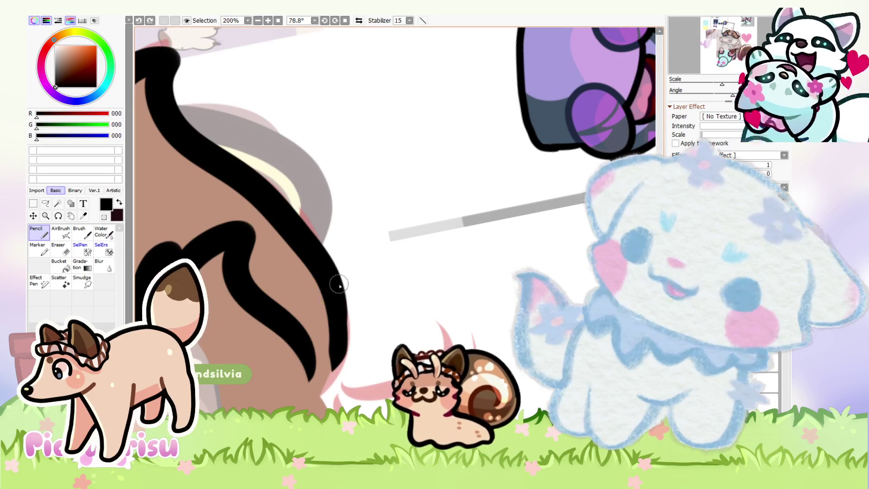
{"action": "key", "text": "ctrl+z"}
{"action": "left_click_drag", "start_coordinate": [337, 296], "coordinate": [318, 399]}
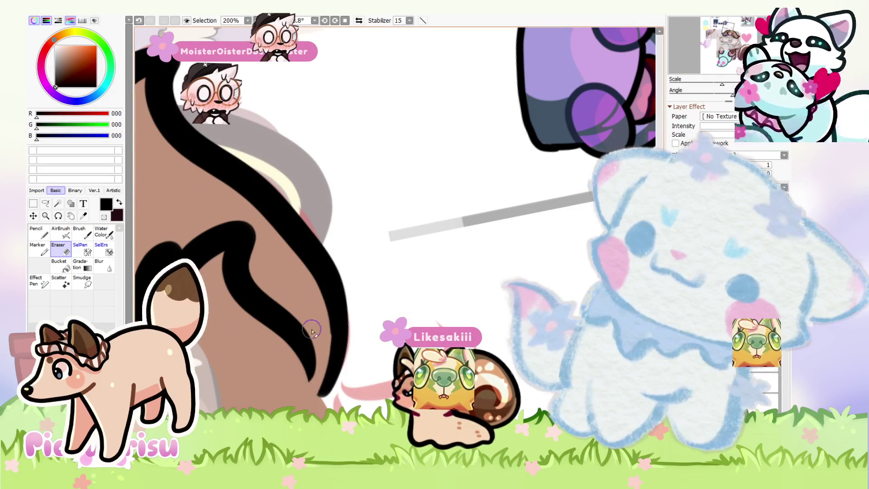
{"action": "left_click_drag", "start_coordinate": [322, 371], "coordinate": [318, 346]}
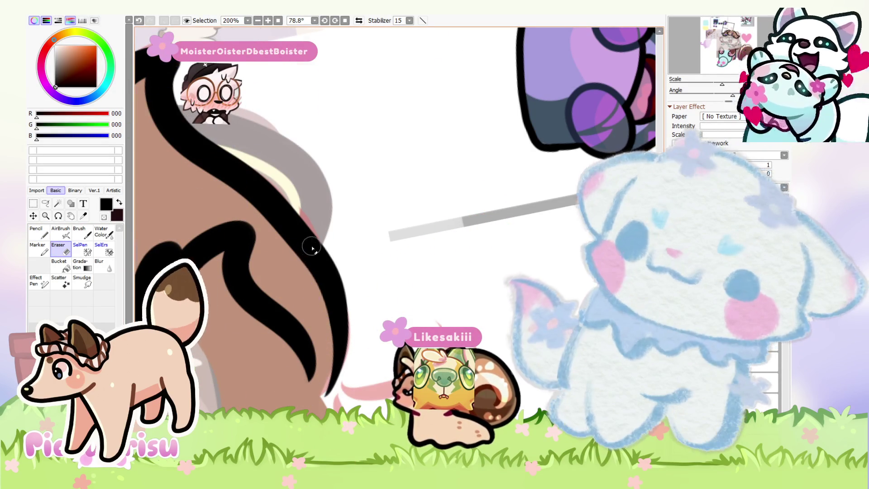
Switch from the Eraser back to the Pencil
{"action": "scroll", "coordinate": [311, 248], "scroll_direction": "down", "scroll_amount": 3}
{"action": "key", "text": "n"}
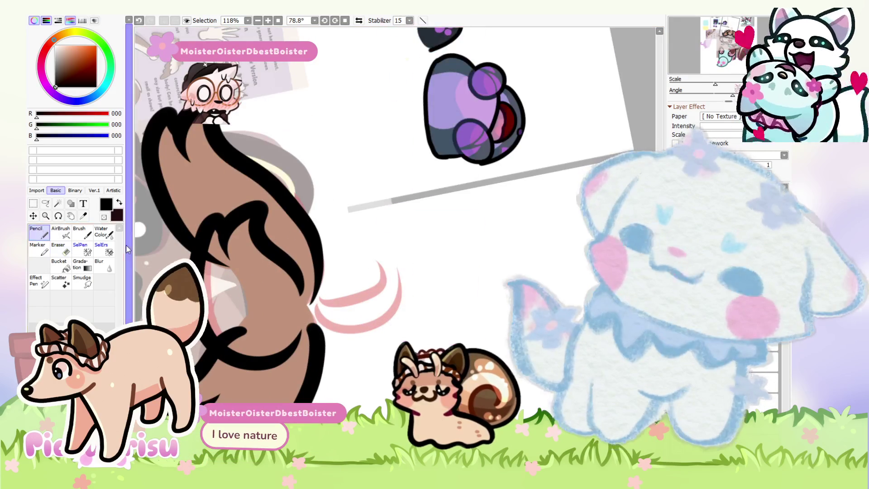
{"action": "scroll", "coordinate": [312, 312], "scroll_direction": "up", "scroll_amount": 3}
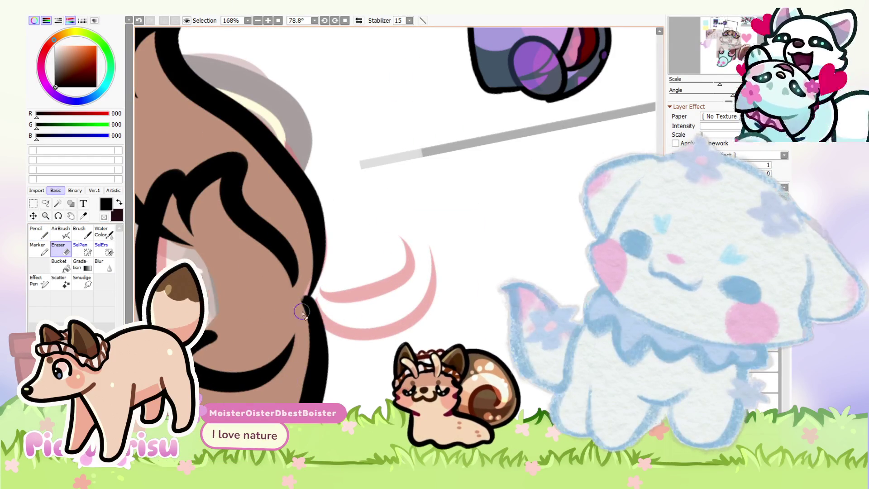
{"action": "scroll", "coordinate": [301, 312], "scroll_direction": "down", "scroll_amount": 6}
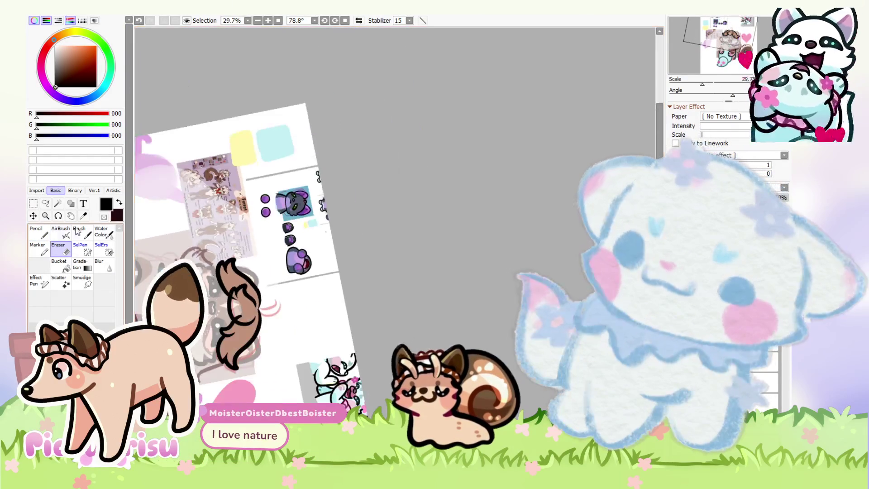
{"action": "key", "text": "n"}
{"action": "scroll", "coordinate": [276, 298], "scroll_direction": "up", "scroll_amount": 7}
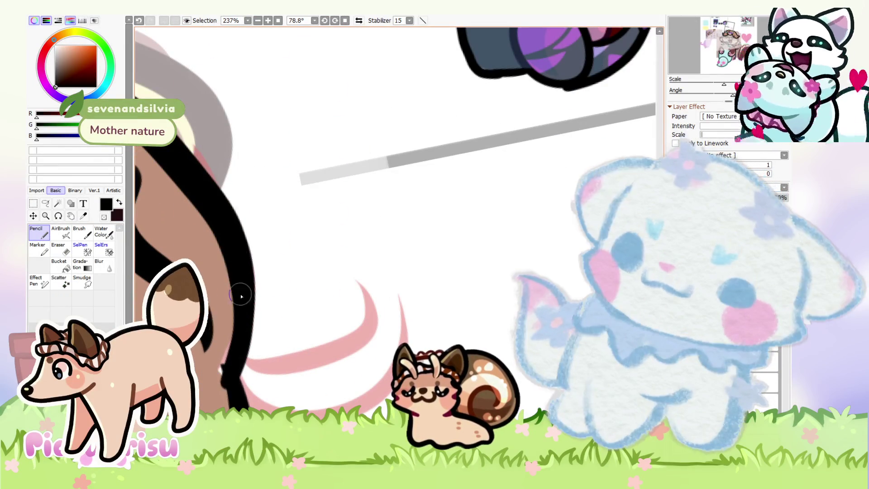
{"action": "scroll", "coordinate": [161, 229], "scroll_direction": "down", "scroll_amount": 3}
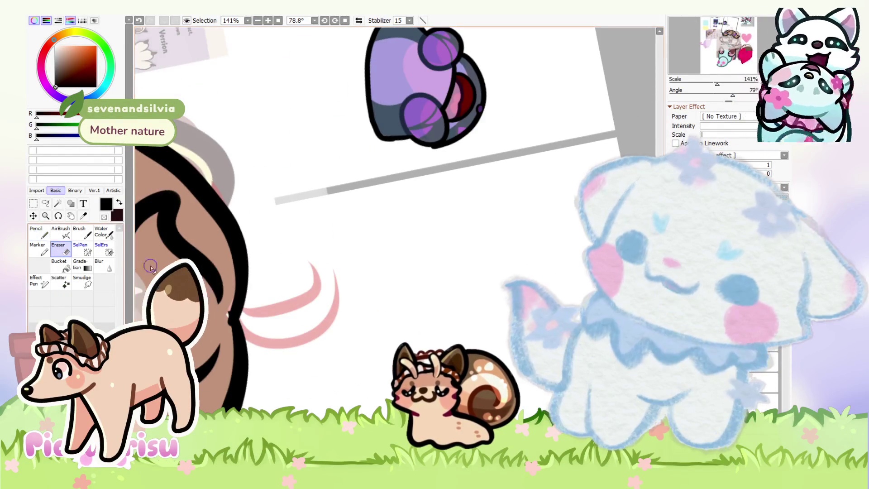
{"action": "scroll", "coordinate": [221, 309], "scroll_direction": "up", "scroll_amount": 3}
{"action": "scroll", "coordinate": [229, 355], "scroll_direction": "down", "scroll_amount": 4}
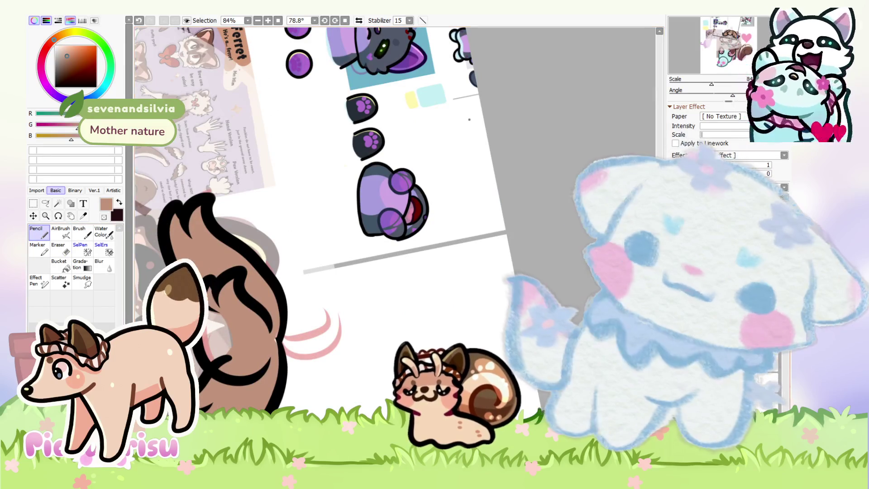
{"action": "scroll", "coordinate": [270, 304], "scroll_direction": "down", "scroll_amount": 2}
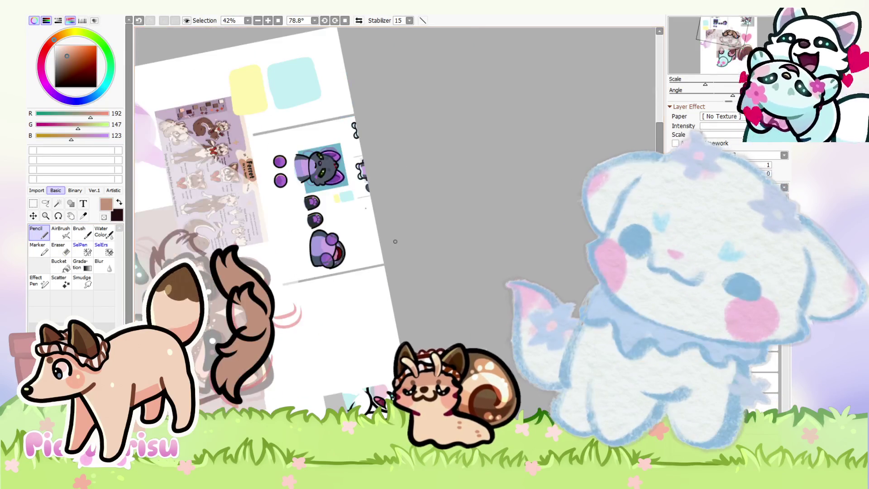
Reset the canvas rotation so the view is upright at 0°
{"action": "key", "text": "Home"}
{"action": "scroll", "coordinate": [393, 217], "scroll_direction": "down", "scroll_amount": 1}
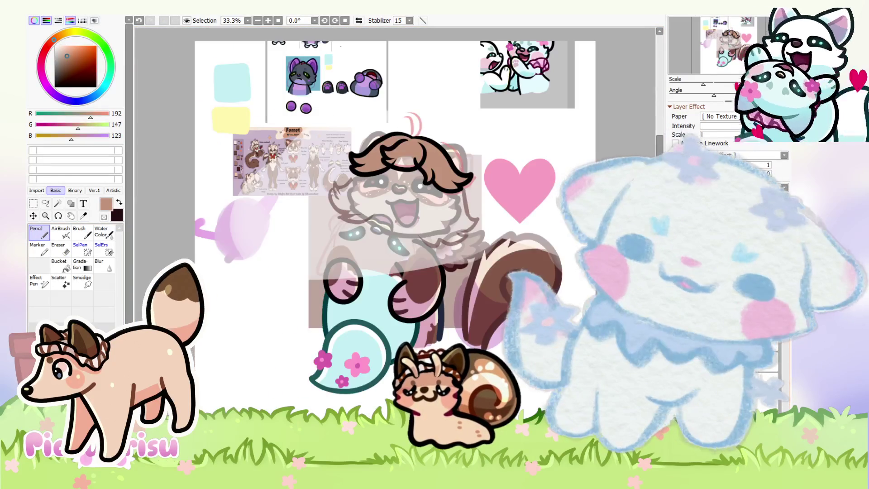
{"action": "scroll", "coordinate": [300, 221], "scroll_direction": "down", "scroll_amount": 1}
{"action": "scroll", "coordinate": [301, 222], "scroll_direction": "up", "scroll_amount": 5}
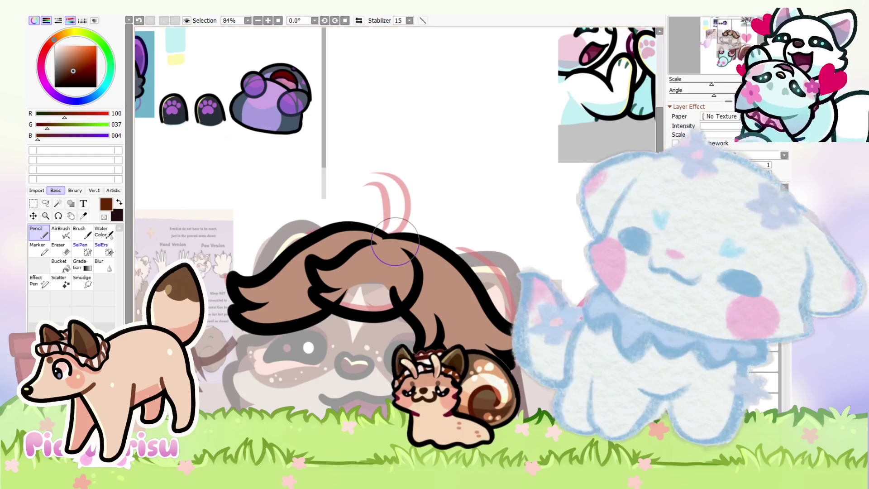
{"action": "scroll", "coordinate": [208, 333], "scroll_direction": "up", "scroll_amount": 1}
{"action": "scroll", "coordinate": [395, 241], "scroll_direction": "down", "scroll_amount": 1}
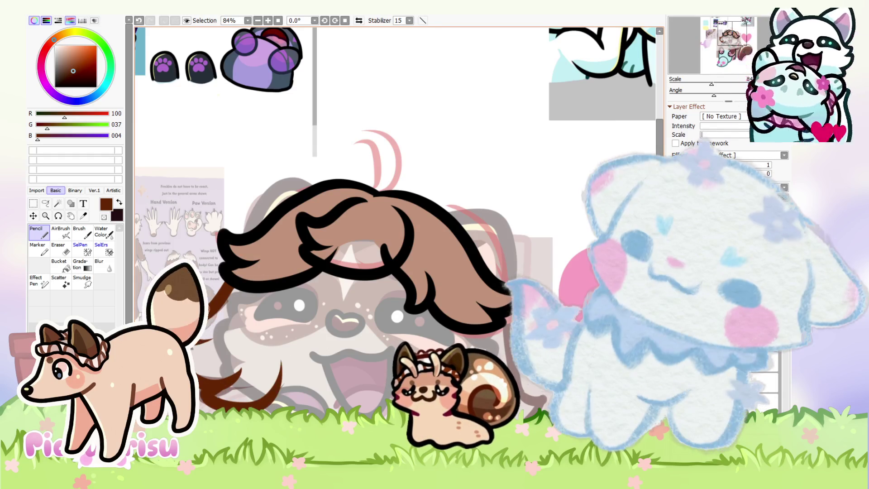
{"action": "scroll", "coordinate": [296, 289], "scroll_direction": "down", "scroll_amount": 1}
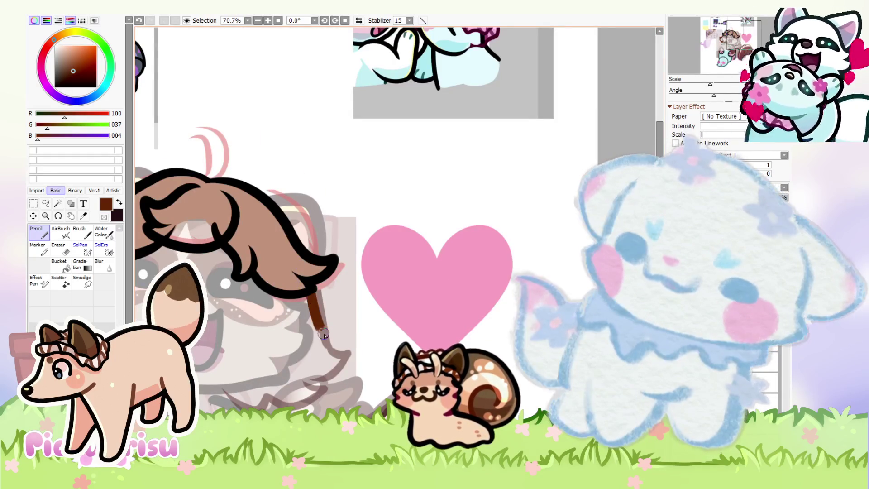
Undo the old brown stroke and redraw the dark brown strand curling down beside the face
{"action": "key", "text": "ctrl+z"}
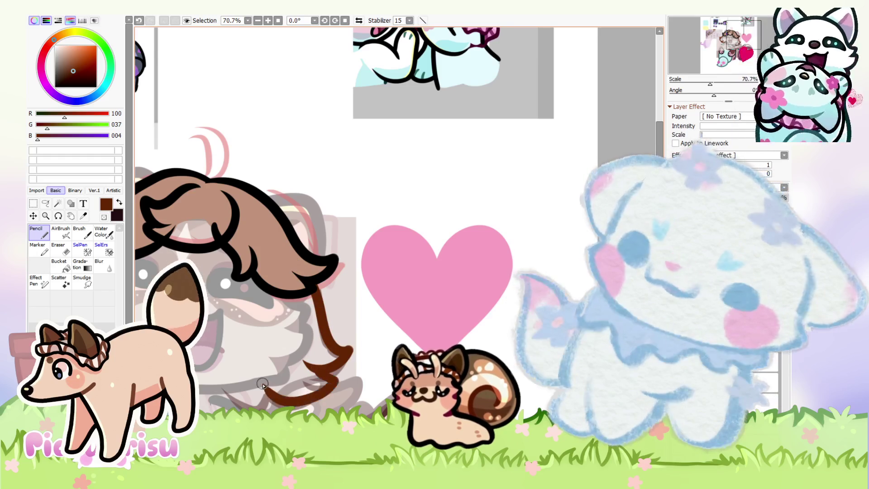
{"action": "left_click_drag", "start_coordinate": [241, 402], "coordinate": [220, 371]}
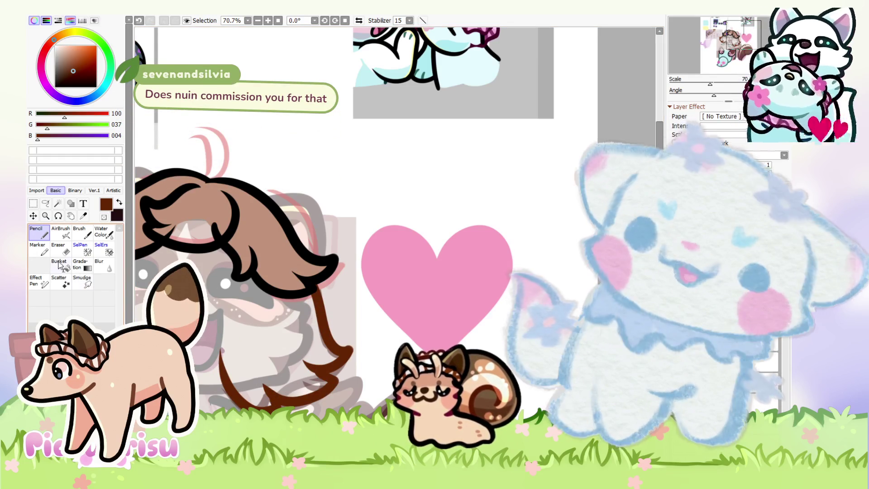
{"action": "scroll", "coordinate": [274, 390], "scroll_direction": "up", "scroll_amount": 5}
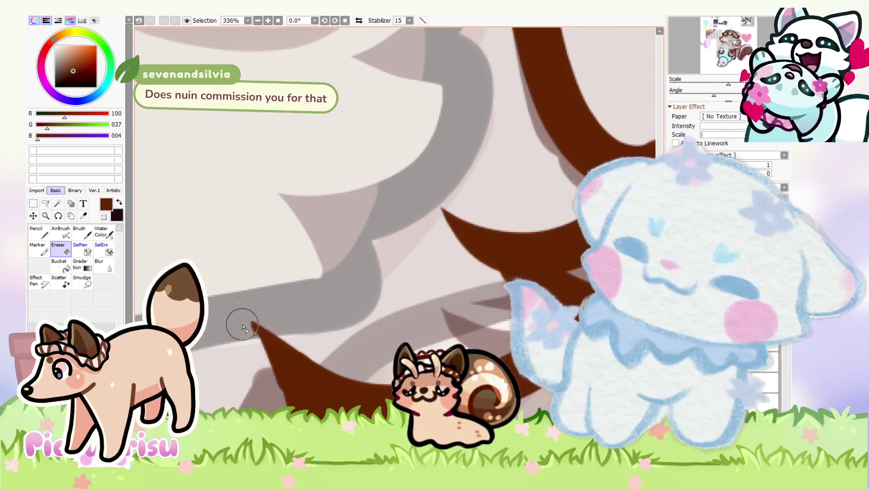
{"action": "scroll", "coordinate": [240, 304], "scroll_direction": "down", "scroll_amount": 6}
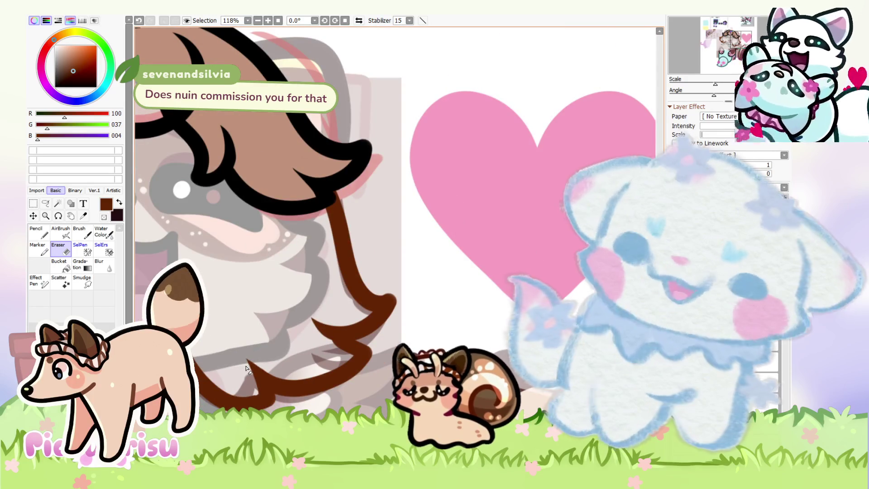
{"action": "scroll", "coordinate": [463, 255], "scroll_direction": "down", "scroll_amount": 1}
{"action": "scroll", "coordinate": [302, 348], "scroll_direction": "up", "scroll_amount": 4}
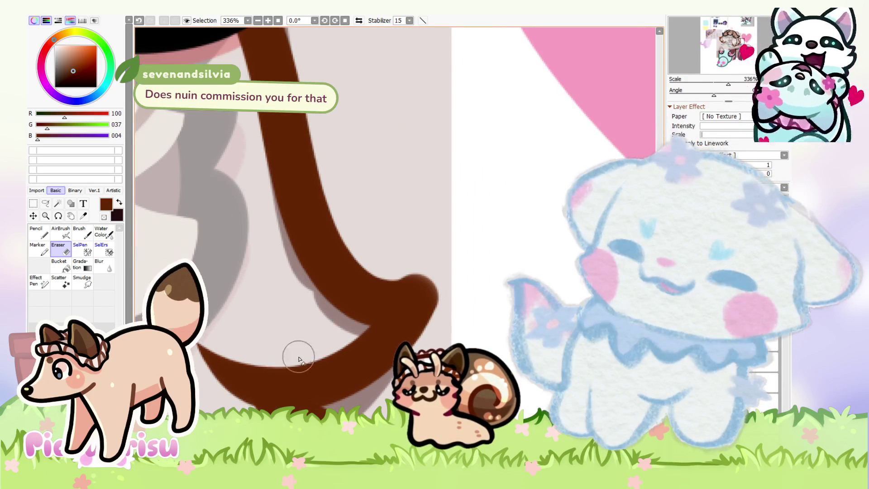
{"action": "scroll", "coordinate": [235, 348], "scroll_direction": "down", "scroll_amount": 1}
{"action": "scroll", "coordinate": [236, 392], "scroll_direction": "down", "scroll_amount": 1}
{"action": "scroll", "coordinate": [248, 330], "scroll_direction": "up", "scroll_amount": 3}
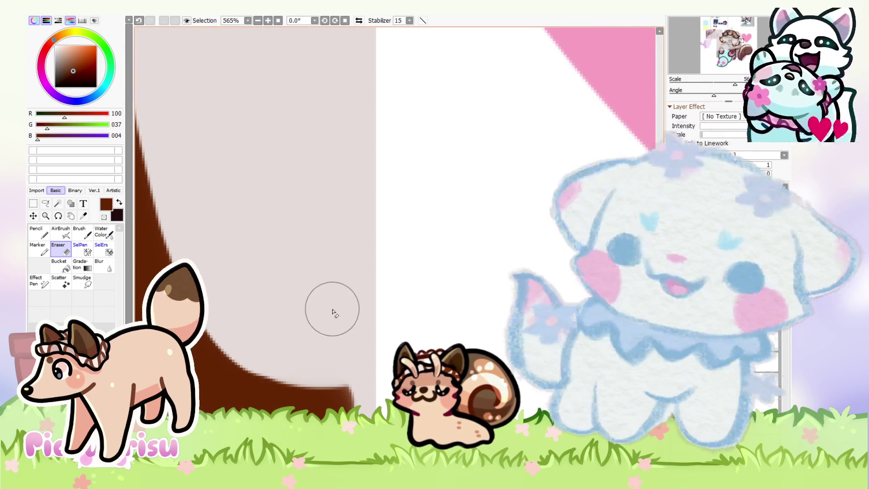
{"action": "scroll", "coordinate": [333, 313], "scroll_direction": "down", "scroll_amount": 3}
{"action": "scroll", "coordinate": [300, 325], "scroll_direction": "up", "scroll_amount": 2}
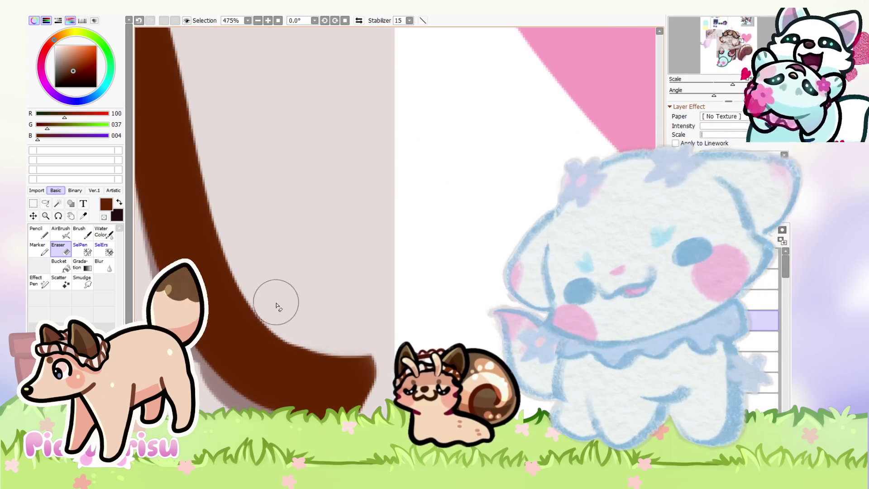
{"action": "scroll", "coordinate": [385, 366], "scroll_direction": "down", "scroll_amount": 1}
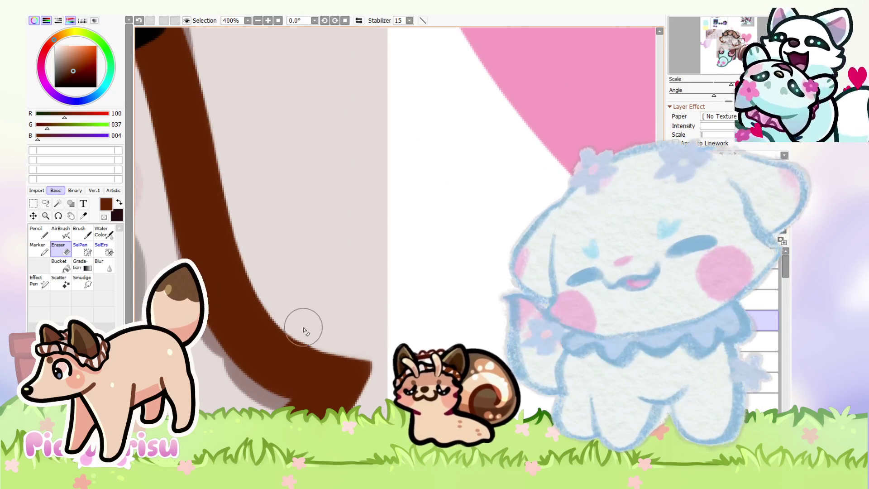
{"action": "scroll", "coordinate": [306, 327], "scroll_direction": "down", "scroll_amount": 4}
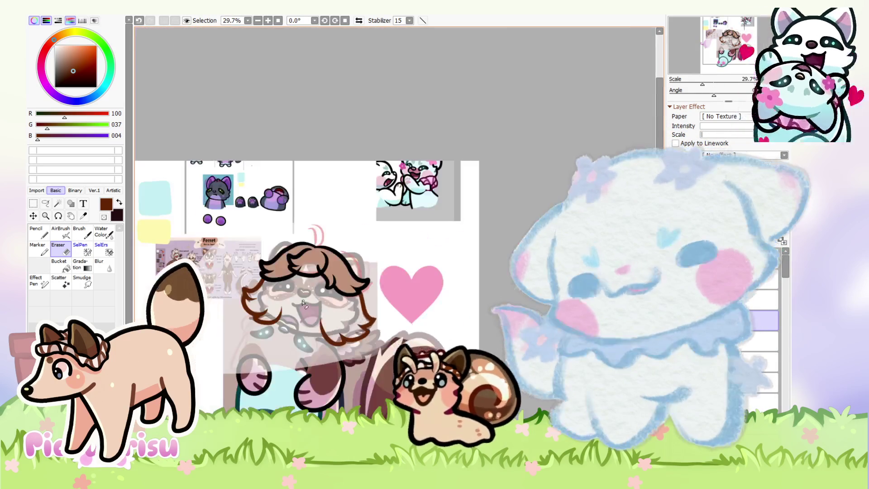
Zoom around the wing notes and Ferret reference sheet, switching back to the Pencil
{"action": "scroll", "coordinate": [245, 328], "scroll_direction": "up", "scroll_amount": 3}
{"action": "scroll", "coordinate": [245, 328], "scroll_direction": "up", "scroll_amount": 2}
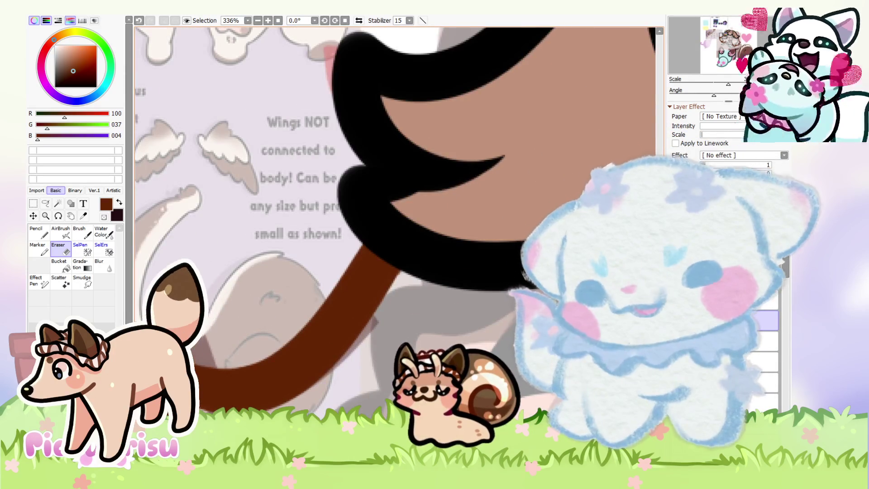
{"action": "scroll", "coordinate": [204, 397], "scroll_direction": "down", "scroll_amount": 3}
{"action": "scroll", "coordinate": [204, 397], "scroll_direction": "up", "scroll_amount": 5}
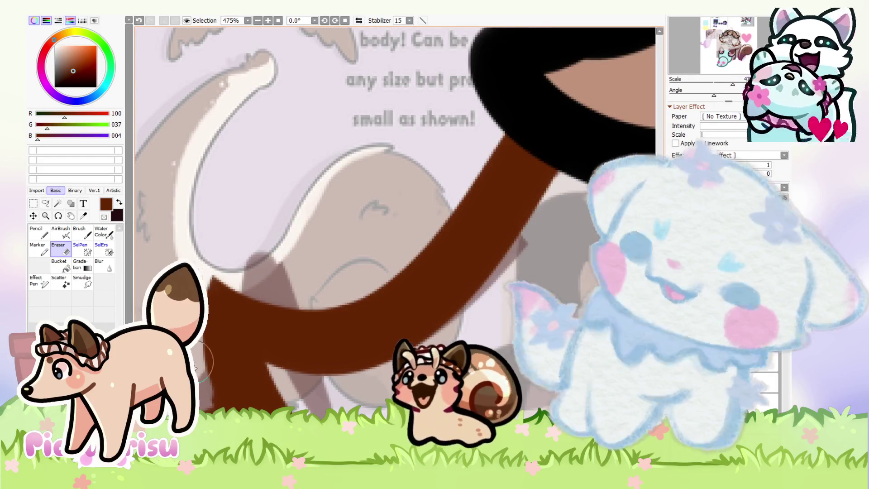
{"action": "scroll", "coordinate": [199, 364], "scroll_direction": "down", "scroll_amount": 2}
{"action": "key", "text": "n"}
{"action": "scroll", "coordinate": [222, 319], "scroll_direction": "up", "scroll_amount": 2}
{"action": "scroll", "coordinate": [231, 402], "scroll_direction": "down", "scroll_amount": 6}
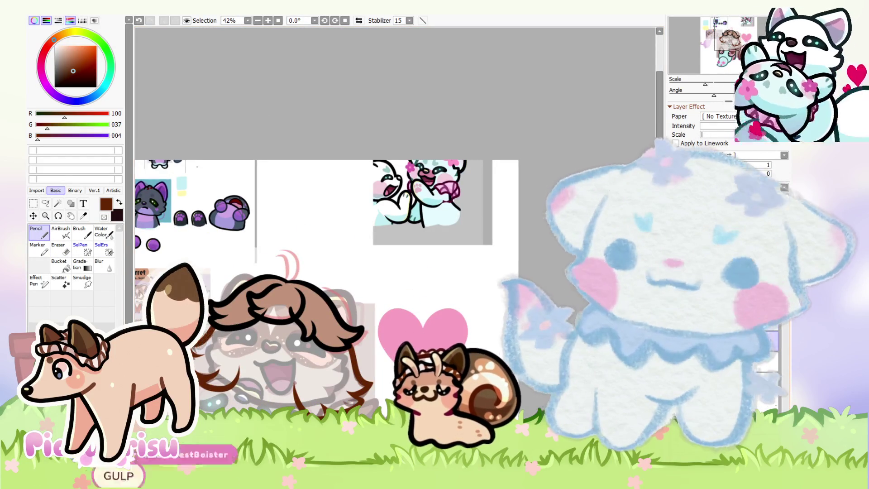
{"action": "scroll", "coordinate": [329, 279], "scroll_direction": "down", "scroll_amount": 2}
{"action": "scroll", "coordinate": [330, 279], "scroll_direction": "up", "scroll_amount": 5}
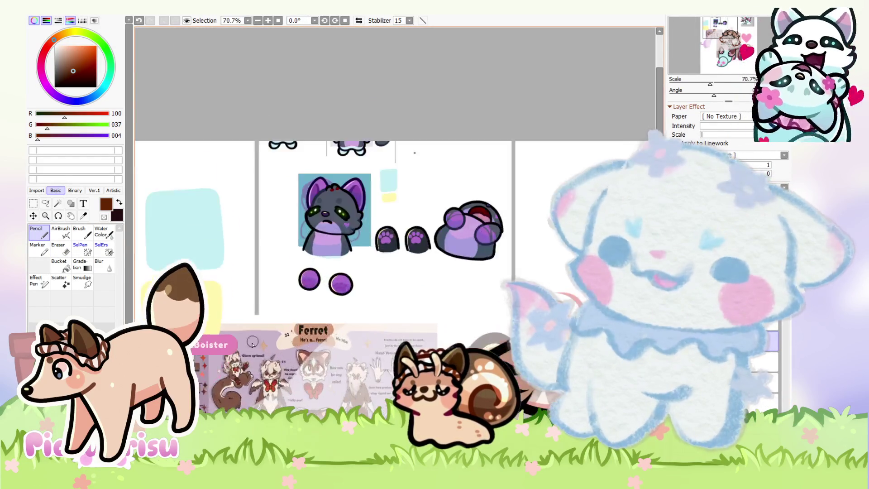
{"action": "scroll", "coordinate": [236, 290], "scroll_direction": "down", "scroll_amount": 3}
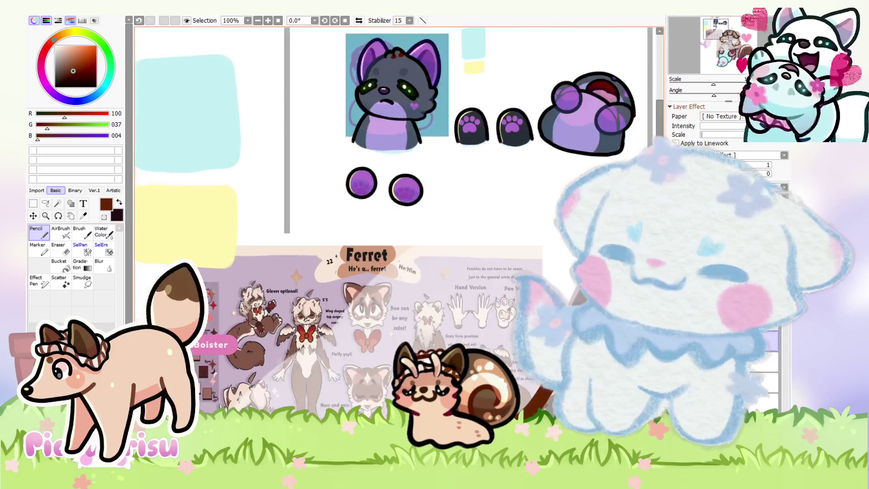
{"action": "scroll", "coordinate": [232, 403], "scroll_direction": "up", "scroll_amount": 4}
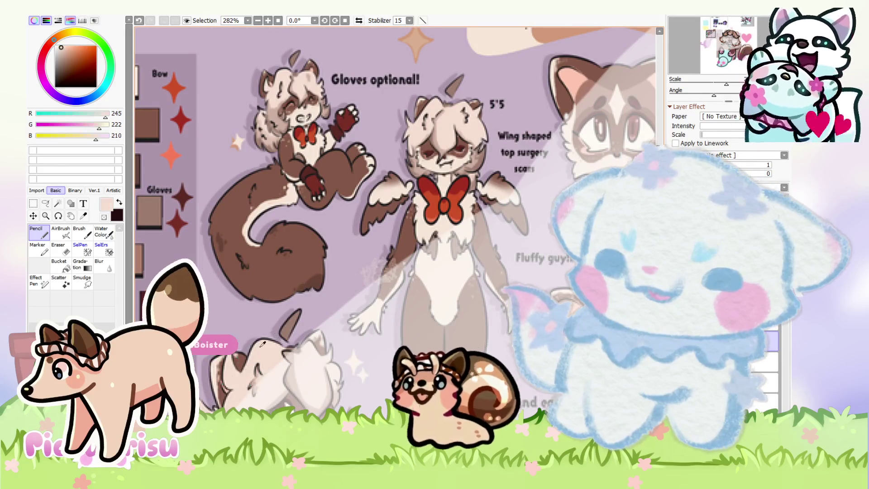
{"action": "scroll", "coordinate": [239, 371], "scroll_direction": "down", "scroll_amount": 4}
{"action": "scroll", "coordinate": [299, 330], "scroll_direction": "up", "scroll_amount": 1}
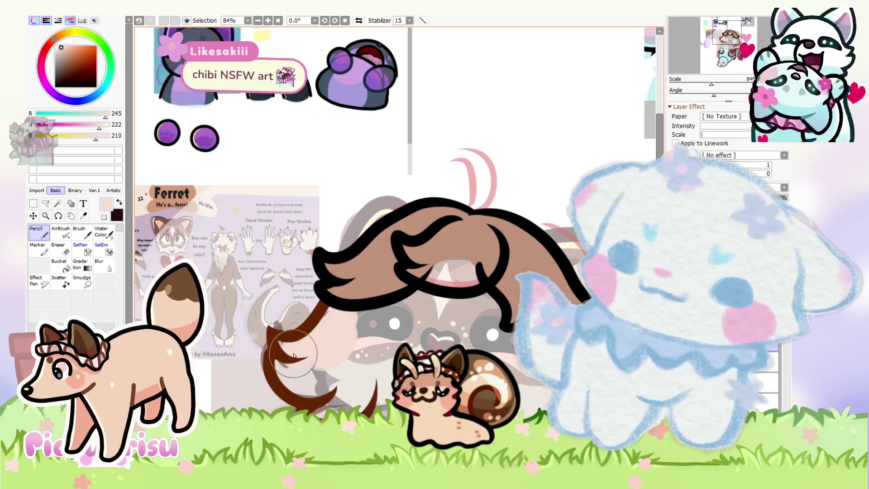
{"action": "scroll", "coordinate": [283, 364], "scroll_direction": "up", "scroll_amount": 2}
{"action": "scroll", "coordinate": [274, 371], "scroll_direction": "down", "scroll_amount": 1}
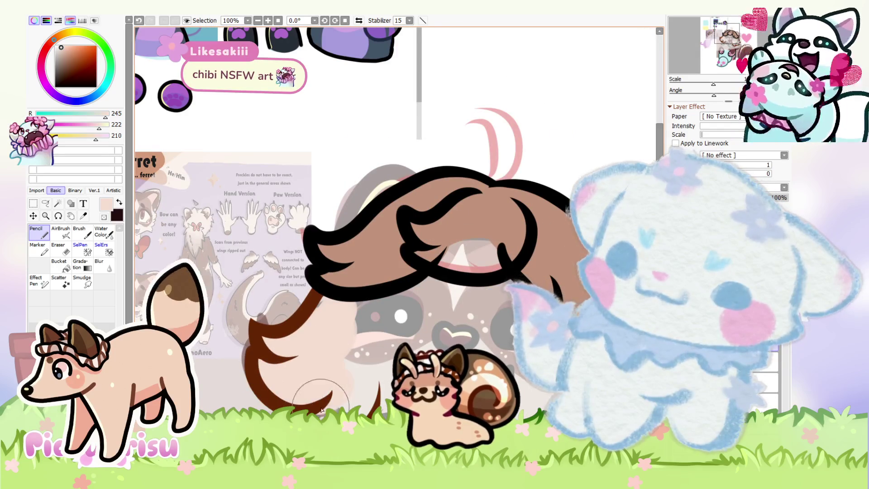
{"action": "scroll", "coordinate": [357, 312], "scroll_direction": "down", "scroll_amount": 3}
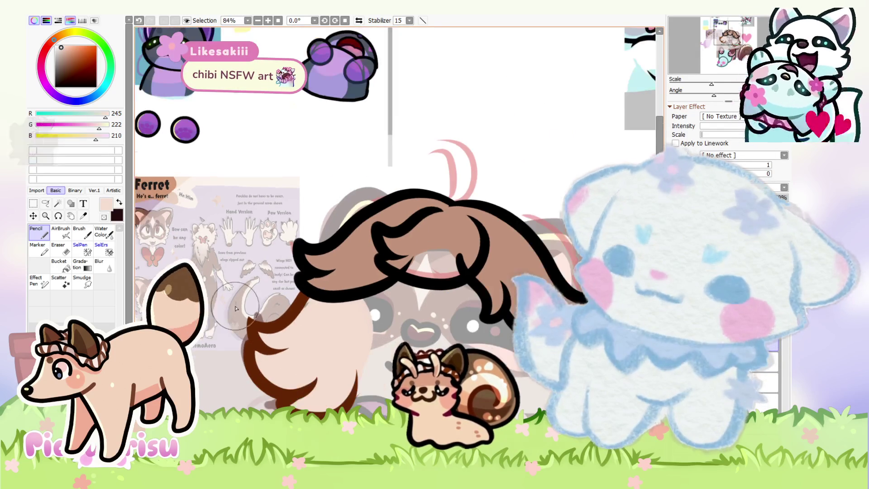
{"action": "scroll", "coordinate": [378, 339], "scroll_direction": "up", "scroll_amount": 2}
{"action": "scroll", "coordinate": [378, 339], "scroll_direction": "up", "scroll_amount": 2}
Pick up dark brown, dab the strand's end and fill the side lock up to the hair
{"action": "left_click", "coordinate": [358, 348], "text": "alt"}
{"action": "left_click_drag", "start_coordinate": [335, 369], "coordinate": [343, 381]}
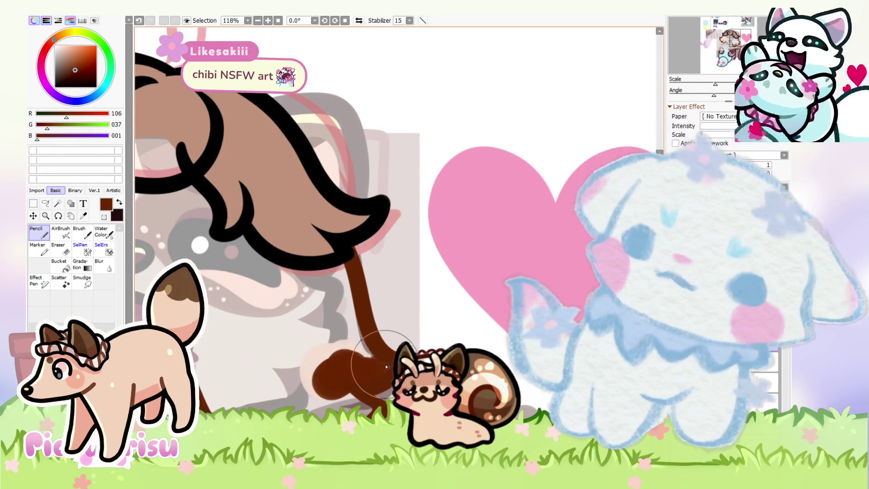
{"action": "mouse_move", "coordinate": [350, 333]}
{"action": "left_mouse_down"}
{"action": "mouse_move", "coordinate": [310, 242]}
{"action": "mouse_move", "coordinate": [231, 285]}
{"action": "mouse_move", "coordinate": [235, 389]}
{"action": "mouse_move", "coordinate": [271, 403]}
{"action": "mouse_move", "coordinate": [313, 398]}
{"action": "mouse_move", "coordinate": [320, 330]}
{"action": "mouse_move", "coordinate": [226, 353]}
{"action": "left_mouse_up"}
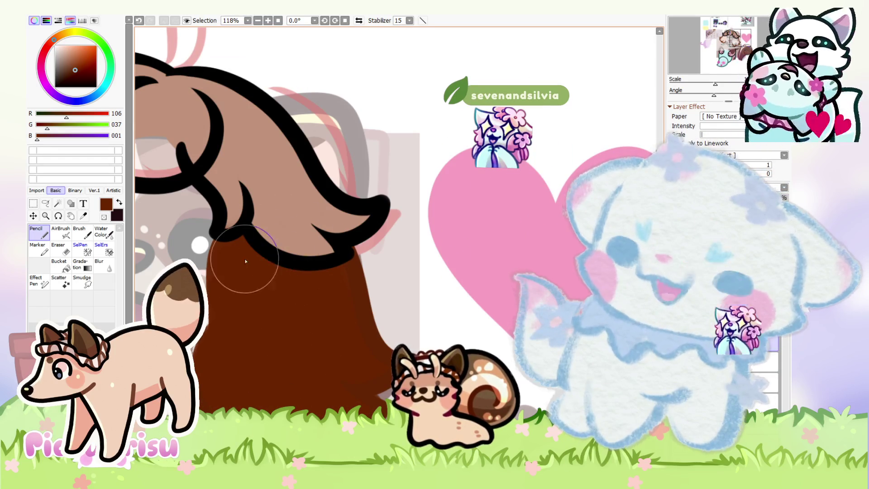
Choose dark brown from the colour wheel and paint it inside the top hair
{"action": "scroll", "coordinate": [266, 273], "scroll_direction": "down", "scroll_amount": 4}
{"action": "left_click", "coordinate": [266, 272], "text": "alt"}
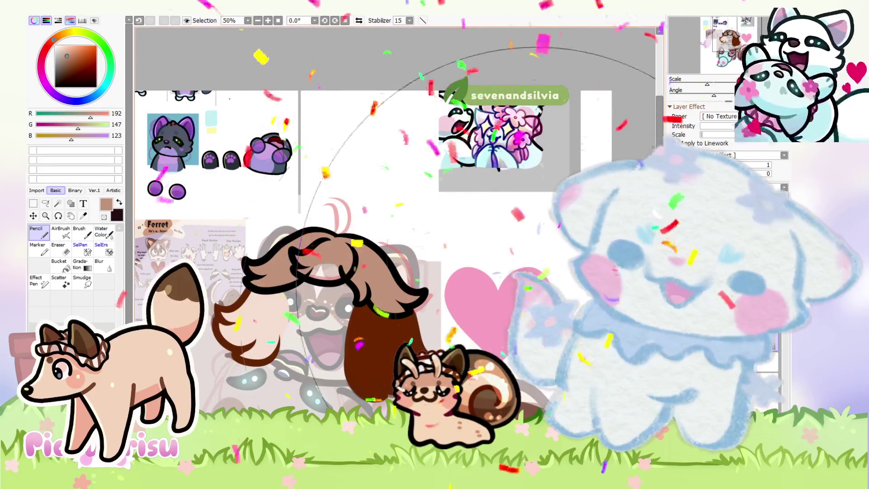
{"action": "scroll", "coordinate": [424, 291], "scroll_direction": "down", "scroll_amount": 2}
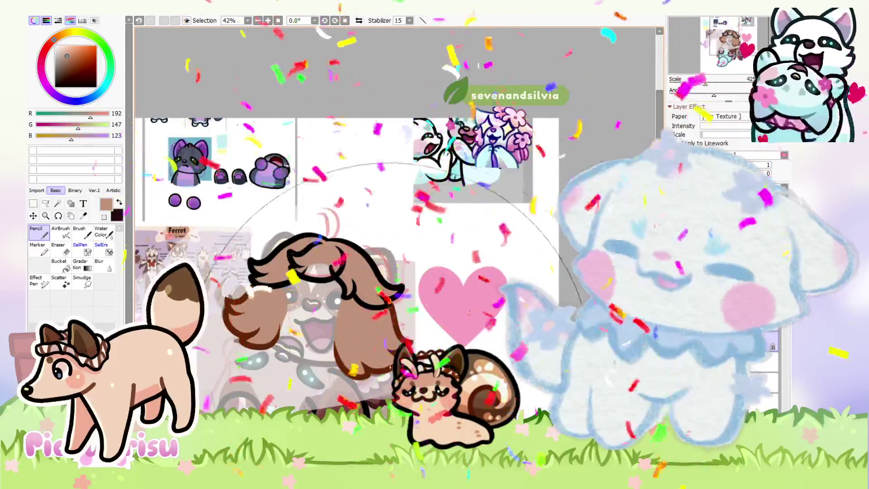
{"action": "left_click_drag", "start_coordinate": [425, 290], "coordinate": [459, 357]}
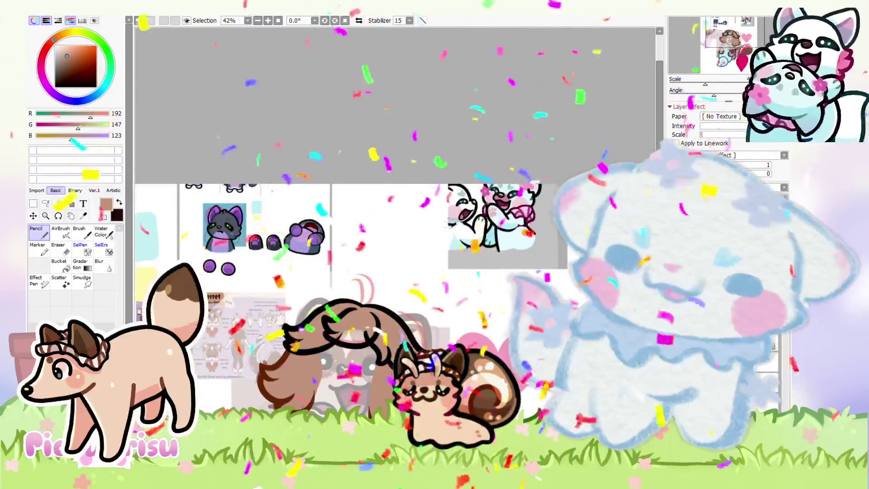
{"action": "scroll", "coordinate": [393, 238], "scroll_direction": "up", "scroll_amount": 1}
{"action": "left_click", "coordinate": [68, 72]}
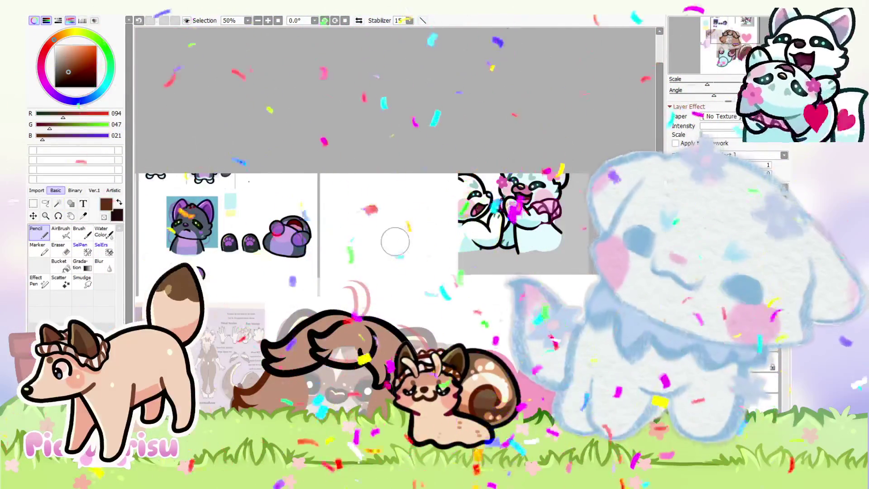
{"action": "scroll", "coordinate": [393, 239], "scroll_direction": "up", "scroll_amount": 5}
{"action": "mouse_move", "coordinate": [272, 349]}
{"action": "left_mouse_down"}
{"action": "mouse_move", "coordinate": [344, 326]}
{"action": "mouse_move", "coordinate": [385, 343]}
{"action": "mouse_move", "coordinate": [310, 346]}
{"action": "mouse_move", "coordinate": [296, 375]}
{"action": "mouse_move", "coordinate": [330, 351]}
{"action": "mouse_move", "coordinate": [364, 358]}
{"action": "mouse_move", "coordinate": [309, 279]}
{"action": "left_mouse_up"}
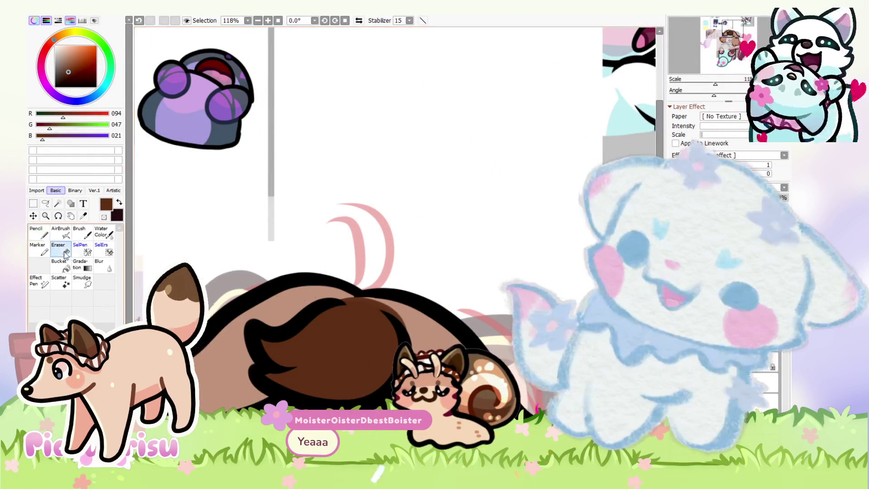
Repaint the dark brown inside the top hair with tan sampled from the canvas
{"action": "left_click", "coordinate": [66, 254]}
{"action": "scroll", "coordinate": [348, 295], "scroll_direction": "up", "scroll_amount": 2}
{"action": "scroll", "coordinate": [405, 320], "scroll_direction": "down", "scroll_amount": 5}
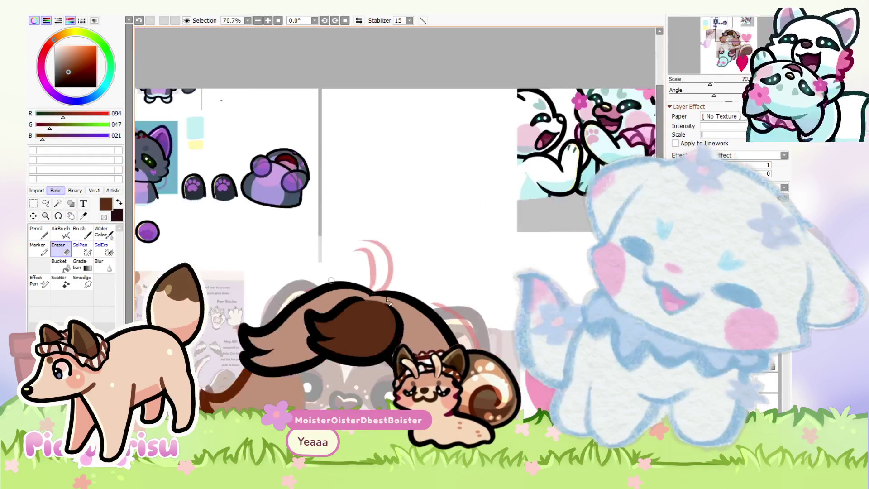
{"action": "left_click", "coordinate": [403, 330], "text": "alt"}
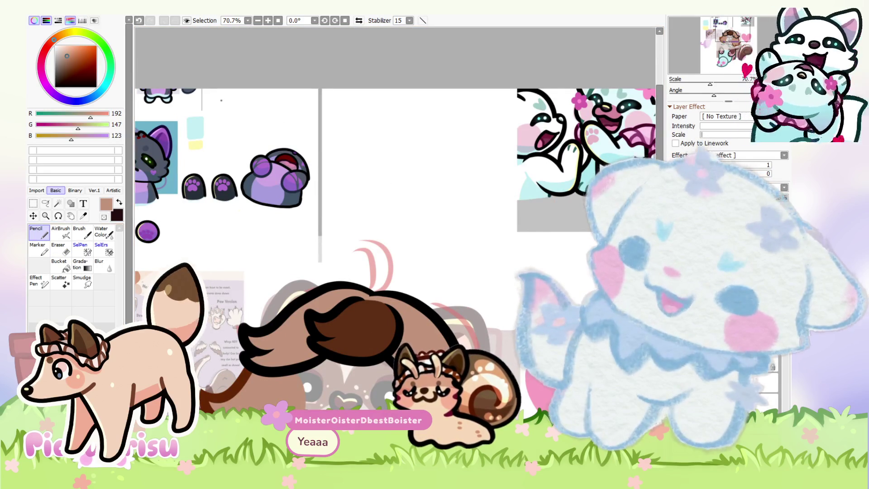
{"action": "left_click_drag", "start_coordinate": [317, 339], "coordinate": [365, 316]}
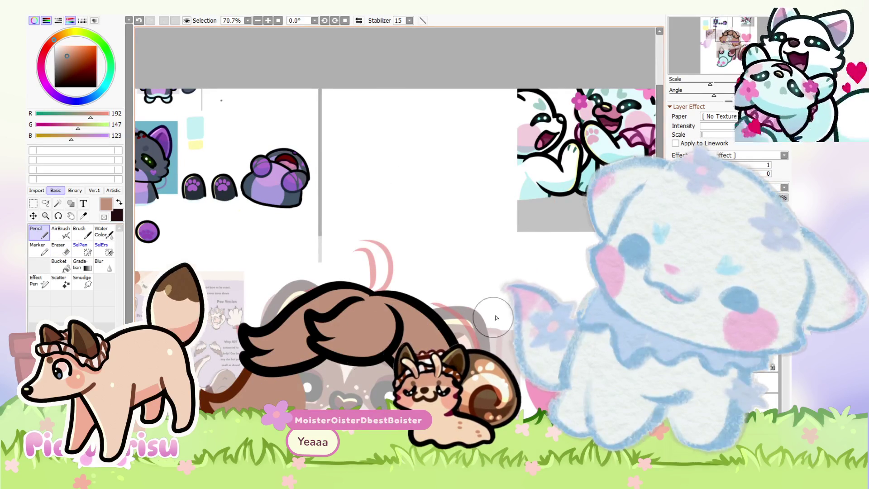
Eyedrop a pale pinkish cream (245, 222, 210) from the ferret reference sheet
{"action": "scroll", "coordinate": [494, 319], "scroll_direction": "down", "scroll_amount": 1}
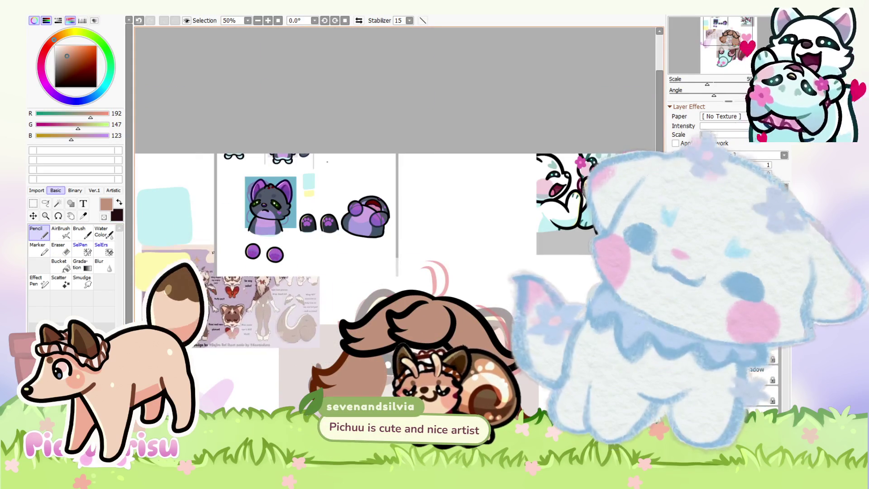
{"action": "scroll", "coordinate": [203, 273], "scroll_direction": "up", "scroll_amount": 5}
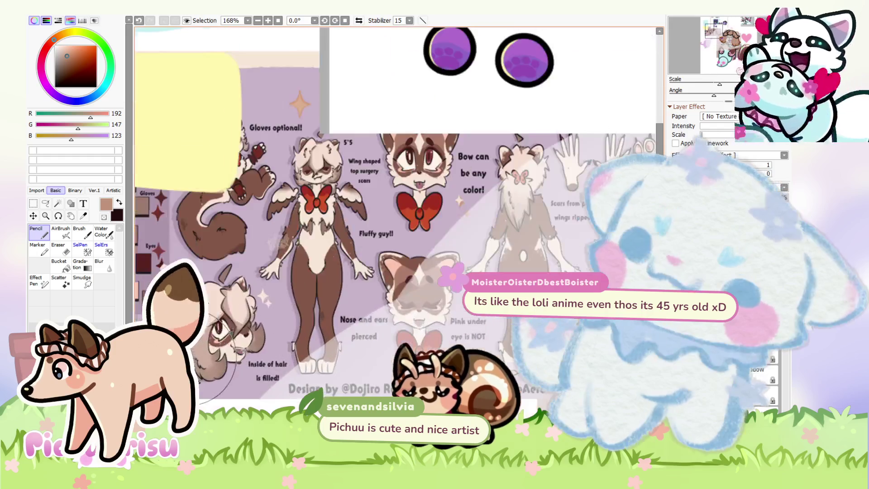
{"action": "left_click", "coordinate": [204, 353], "text": "alt"}
{"action": "scroll", "coordinate": [204, 353], "scroll_direction": "down", "scroll_amount": 5}
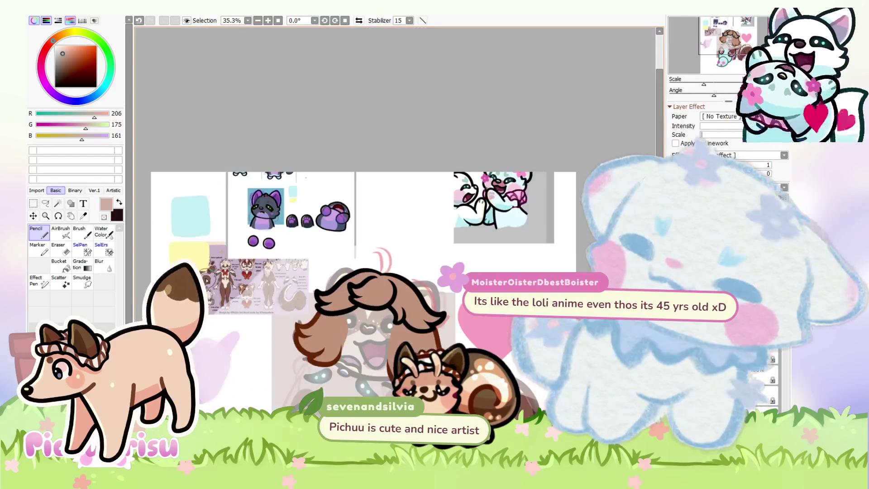
{"action": "scroll", "coordinate": [221, 297], "scroll_direction": "up", "scroll_amount": 4}
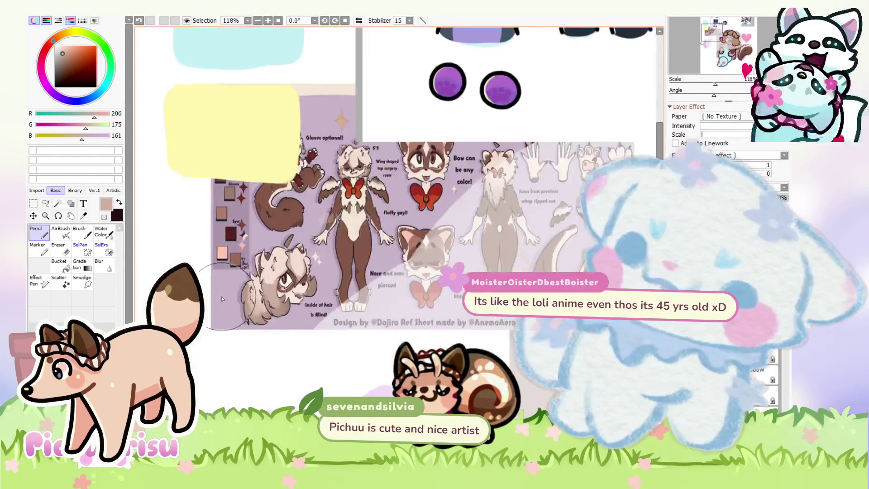
{"action": "scroll", "coordinate": [221, 297], "scroll_direction": "down", "scroll_amount": 4}
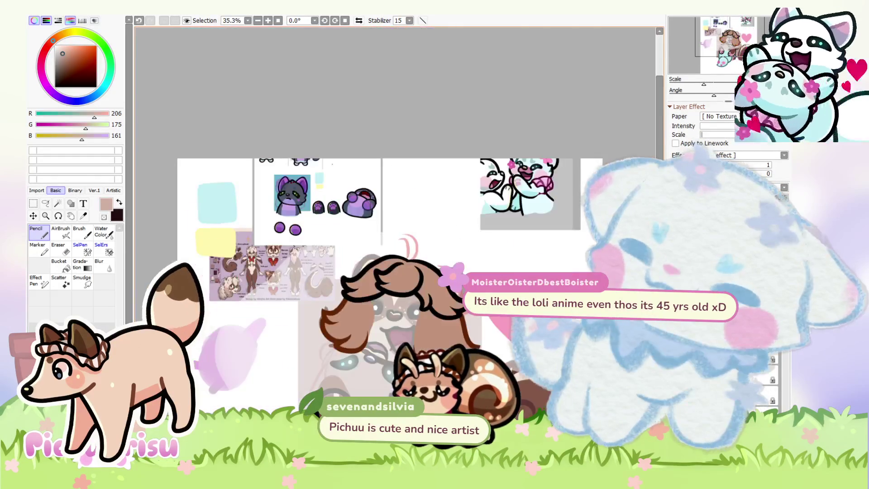
{"action": "scroll", "coordinate": [280, 288], "scroll_direction": "up", "scroll_amount": 3}
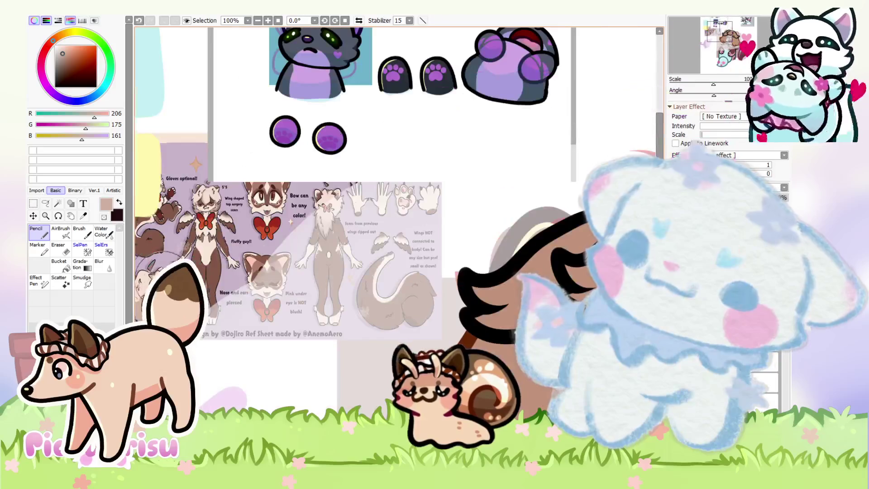
{"action": "scroll", "coordinate": [380, 248], "scroll_direction": "down", "scroll_amount": 5}
{"action": "scroll", "coordinate": [422, 255], "scroll_direction": "up", "scroll_amount": 1}
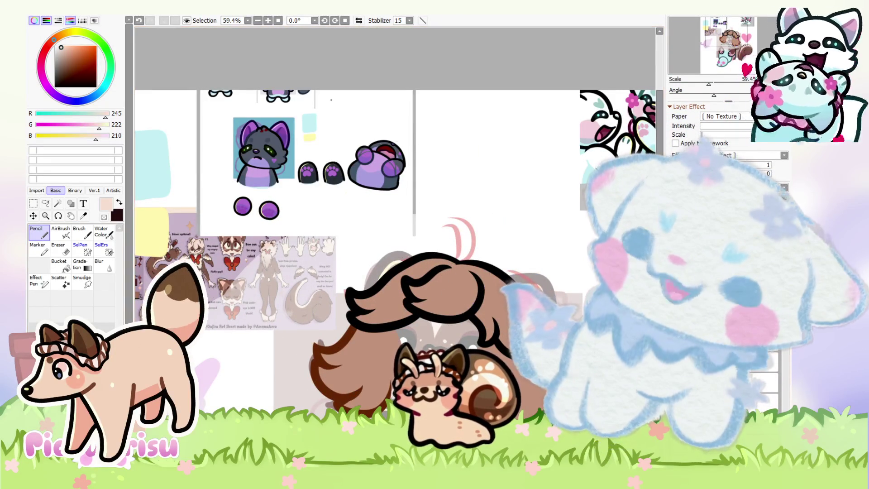
Fill the whole top hair lock with pale peach using two large Pencil strokes
{"action": "mouse_move", "coordinate": [495, 204]}
{"action": "left_mouse_down"}
{"action": "mouse_move", "coordinate": [497, 319]}
{"action": "mouse_move", "coordinate": [486, 383]}
{"action": "left_mouse_up"}
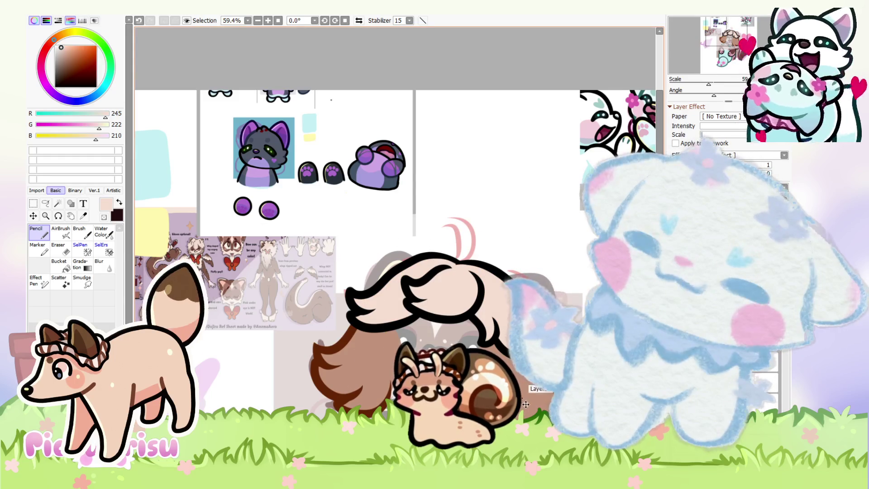
{"action": "left_click_drag", "start_coordinate": [317, 389], "coordinate": [293, 329]}
{"action": "scroll", "coordinate": [290, 329], "scroll_direction": "down", "scroll_amount": 4}
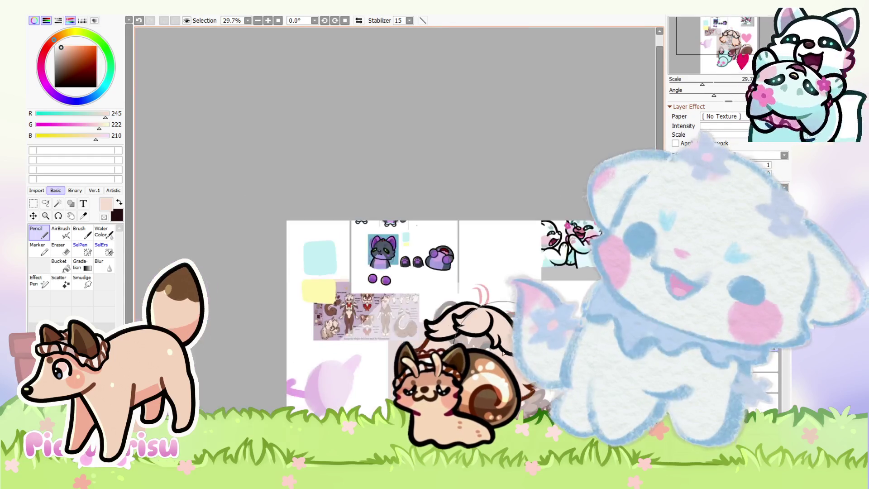
{"action": "scroll", "coordinate": [280, 330], "scroll_direction": "up", "scroll_amount": 3}
{"action": "scroll", "coordinate": [280, 330], "scroll_direction": "down", "scroll_amount": 1}
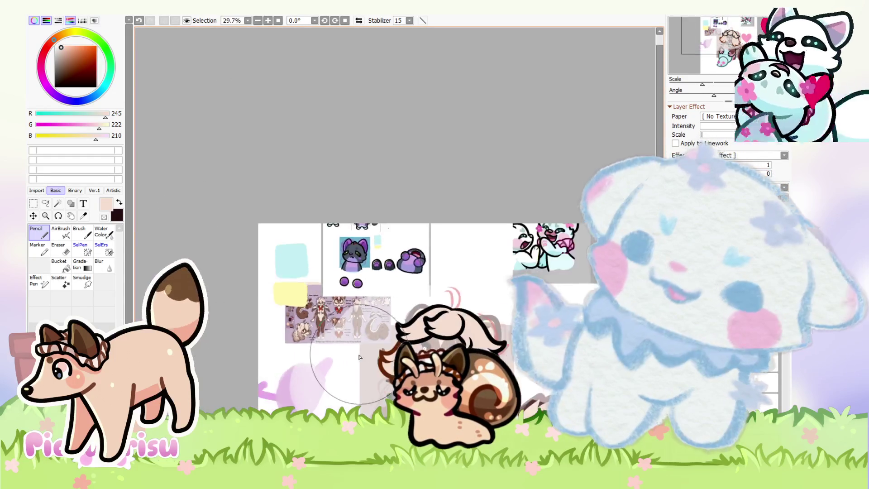
{"action": "scroll", "coordinate": [280, 330], "scroll_direction": "up", "scroll_amount": 8}
{"action": "scroll", "coordinate": [216, 280], "scroll_direction": "down", "scroll_amount": 5}
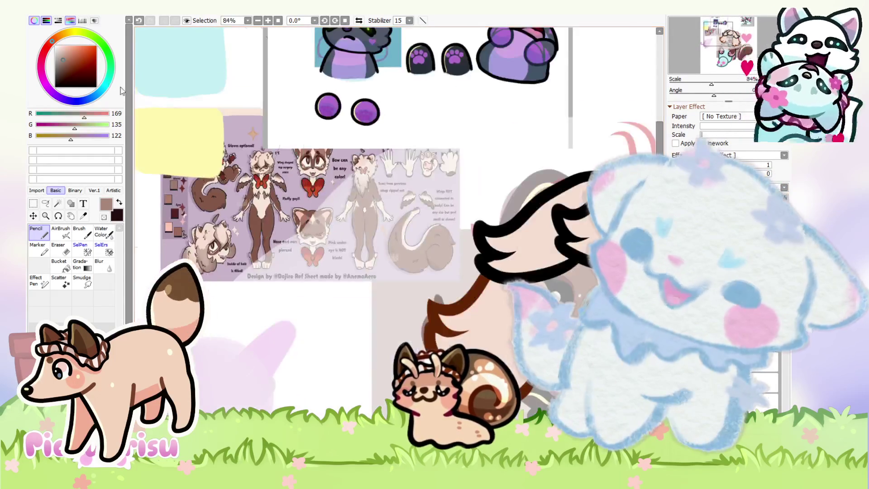
{"action": "scroll", "coordinate": [197, 222], "scroll_direction": "up", "scroll_amount": 1}
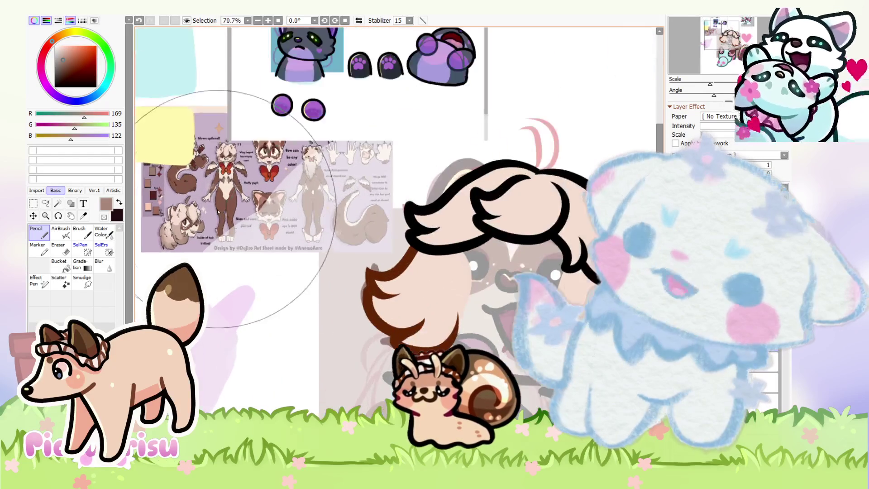
Paint beige into the left hanging hair lock and the lock below the face
{"action": "scroll", "coordinate": [197, 222], "scroll_direction": "up", "scroll_amount": 4}
{"action": "scroll", "coordinate": [260, 296], "scroll_direction": "down", "scroll_amount": 3}
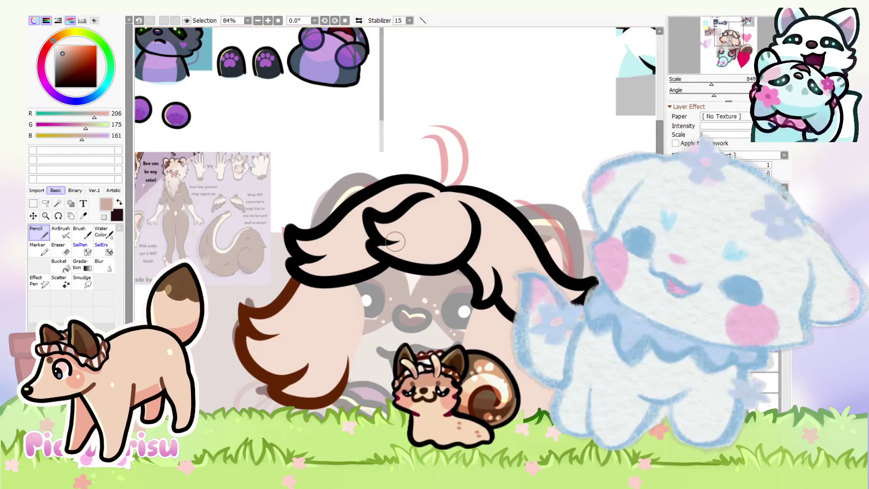
{"action": "mouse_move", "coordinate": [307, 311]}
{"action": "left_mouse_down"}
{"action": "mouse_move", "coordinate": [348, 312]}
{"action": "mouse_move", "coordinate": [317, 398]}
{"action": "mouse_move", "coordinate": [264, 388]}
{"action": "mouse_move", "coordinate": [258, 372]}
{"action": "left_mouse_up"}
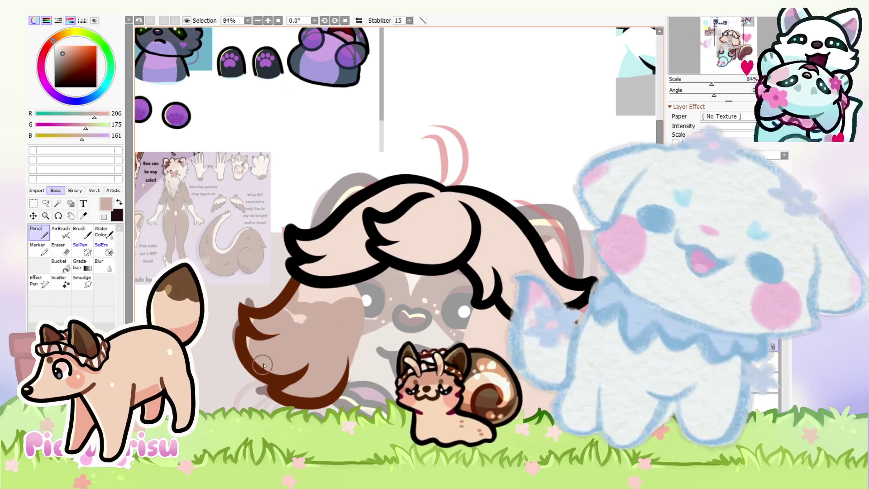
{"action": "scroll", "coordinate": [346, 285], "scroll_direction": "down", "scroll_amount": 1}
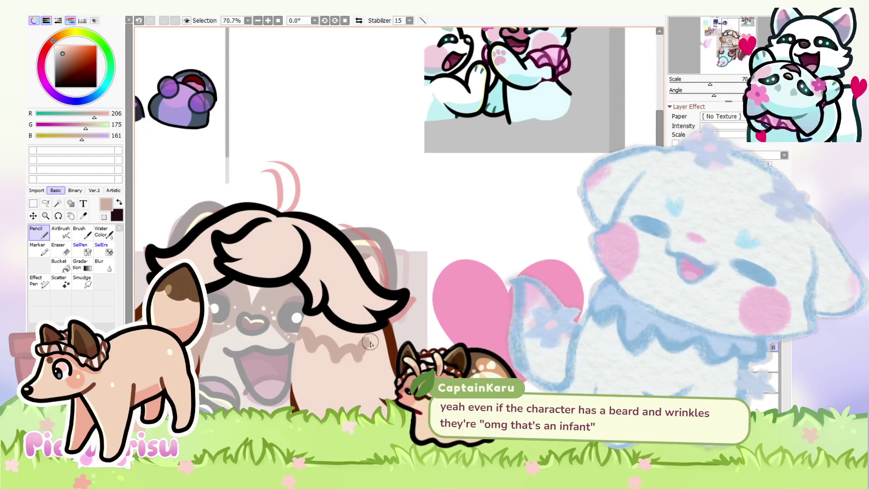
{"action": "scroll", "coordinate": [367, 354], "scroll_direction": "down", "scroll_amount": 1}
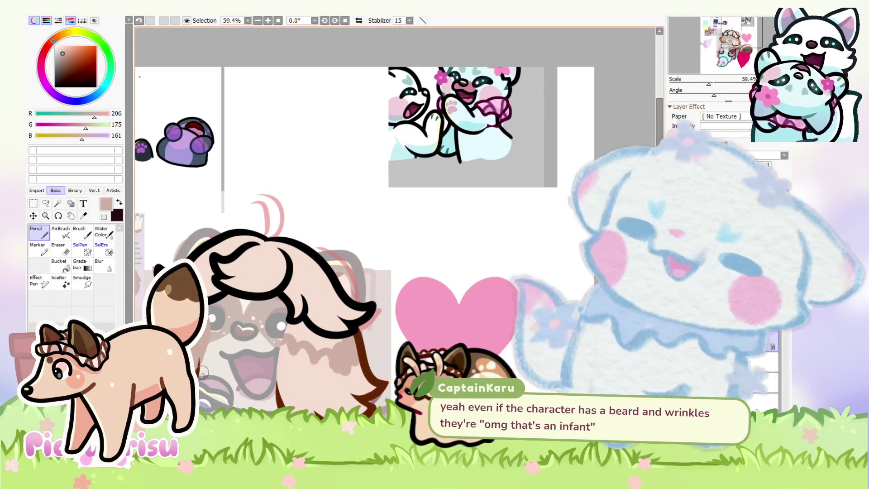
{"action": "scroll", "coordinate": [316, 380], "scroll_direction": "up", "scroll_amount": 2}
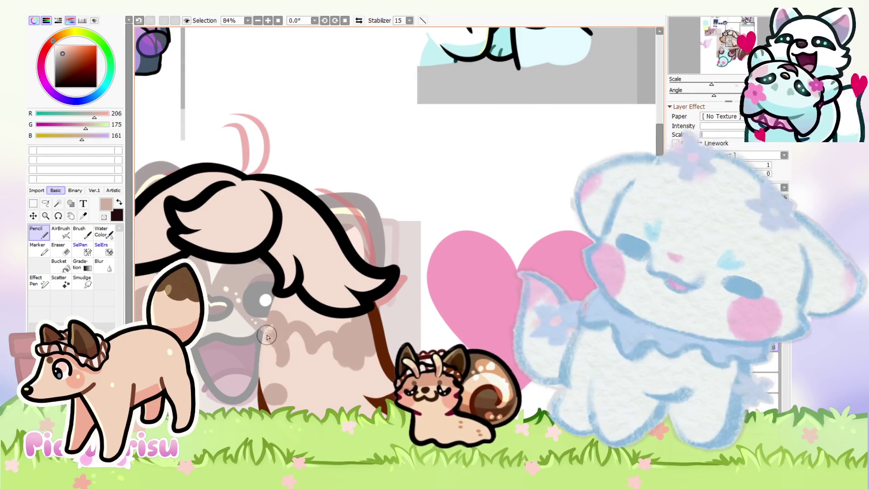
{"action": "mouse_move", "coordinate": [254, 344]}
{"action": "left_mouse_down"}
{"action": "mouse_move", "coordinate": [281, 352]}
{"action": "mouse_move", "coordinate": [325, 344]}
{"action": "mouse_move", "coordinate": [307, 362]}
{"action": "mouse_move", "coordinate": [325, 358]}
{"action": "mouse_move", "coordinate": [344, 394]}
{"action": "mouse_move", "coordinate": [262, 371]}
{"action": "left_mouse_up"}
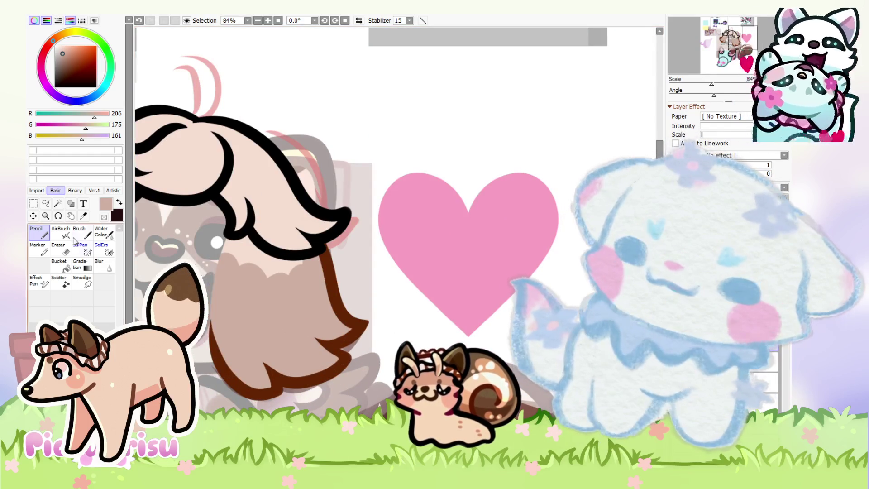
Switch to the Eraser, then back to the Pencil tool
{"action": "key", "text": "e"}
{"action": "scroll", "coordinate": [349, 368], "scroll_direction": "up", "scroll_amount": 3}
{"action": "scroll", "coordinate": [359, 331], "scroll_direction": "up", "scroll_amount": 3}
{"action": "scroll", "coordinate": [362, 337], "scroll_direction": "down", "scroll_amount": 8}
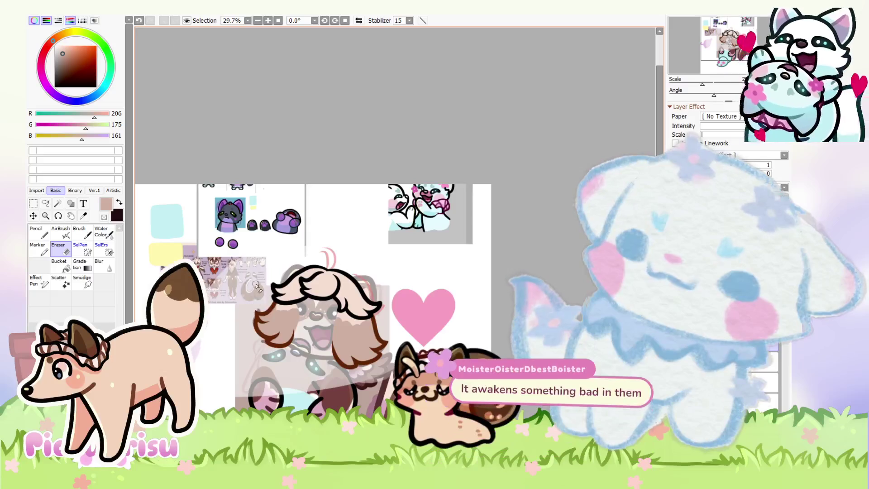
{"action": "scroll", "coordinate": [263, 290], "scroll_direction": "up", "scroll_amount": 4}
{"action": "key", "text": "n"}
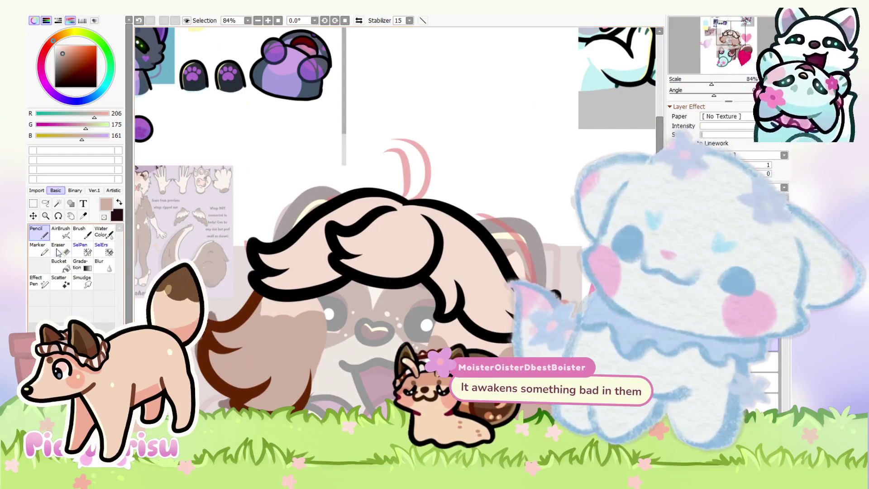
{"action": "scroll", "coordinate": [262, 322], "scroll_direction": "up", "scroll_amount": 3}
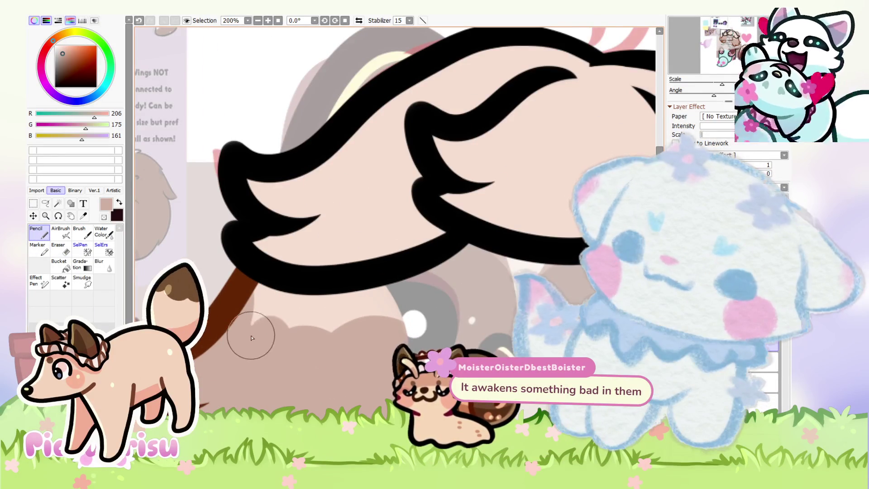
{"action": "scroll", "coordinate": [249, 340], "scroll_direction": "down", "scroll_amount": 3}
{"action": "scroll", "coordinate": [184, 278], "scroll_direction": "up", "scroll_amount": 2}
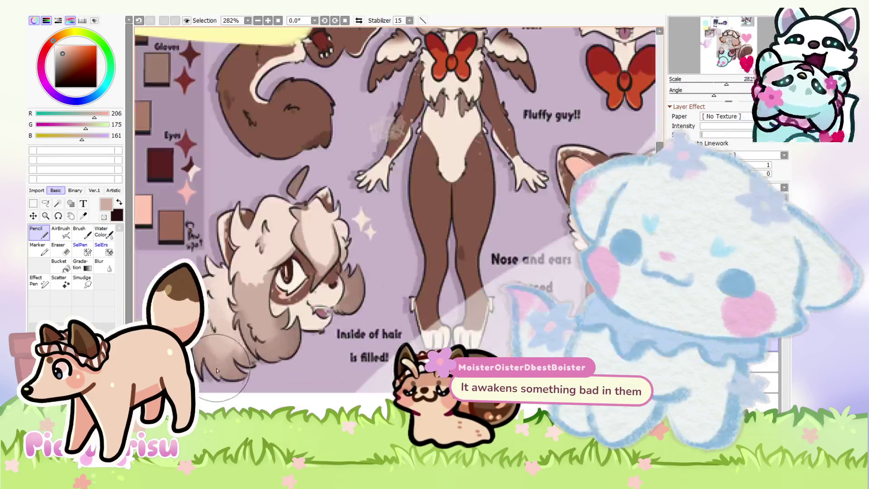
{"action": "scroll", "coordinate": [185, 278], "scroll_direction": "down", "scroll_amount": 4}
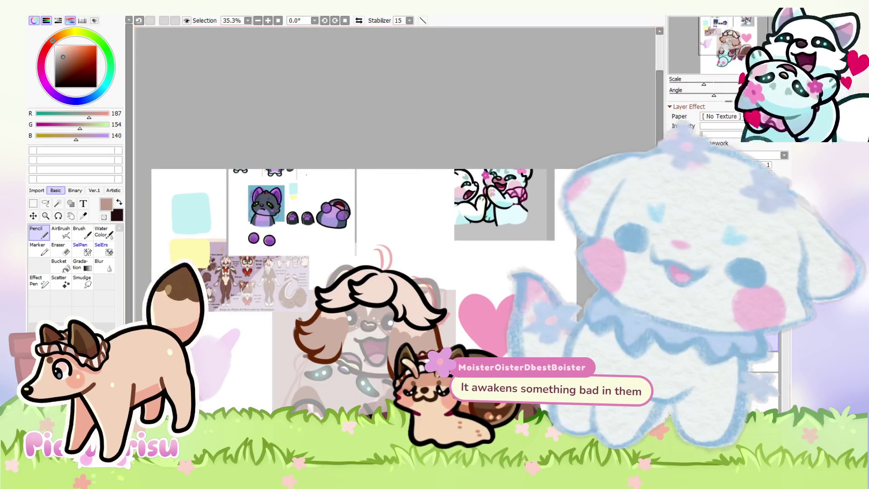
{"action": "scroll", "coordinate": [394, 241], "scroll_direction": "up", "scroll_amount": 1}
Switch to the soft airbrush and pan the view over the ferret's head
{"action": "key", "text": "v"}
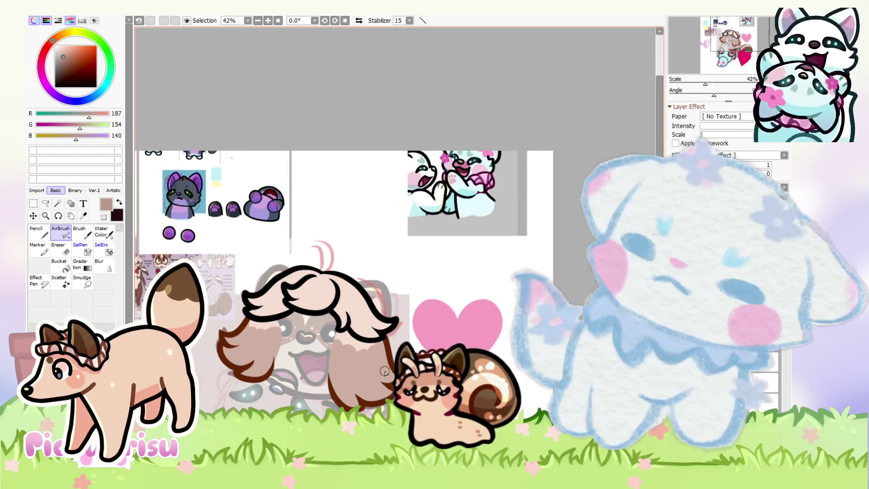
{"action": "scroll", "coordinate": [276, 388], "scroll_direction": "up", "scroll_amount": 1}
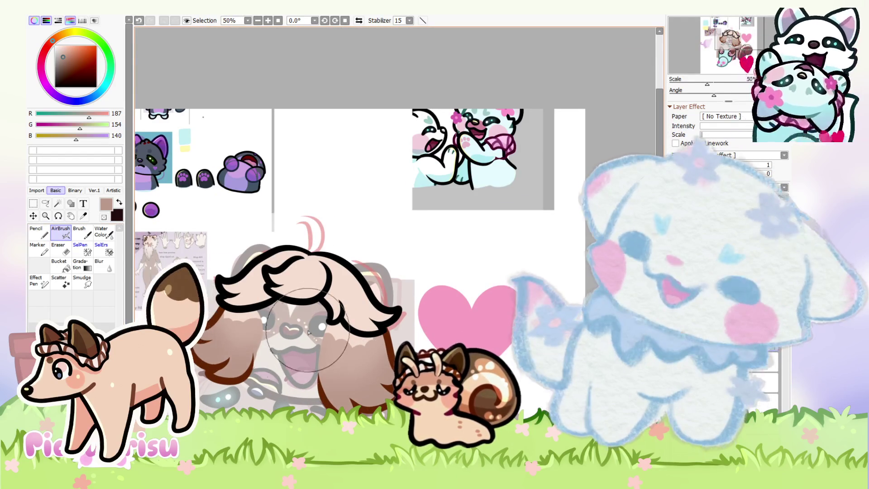
{"action": "left_click_drag", "start_coordinate": [299, 347], "coordinate": [314, 305]}
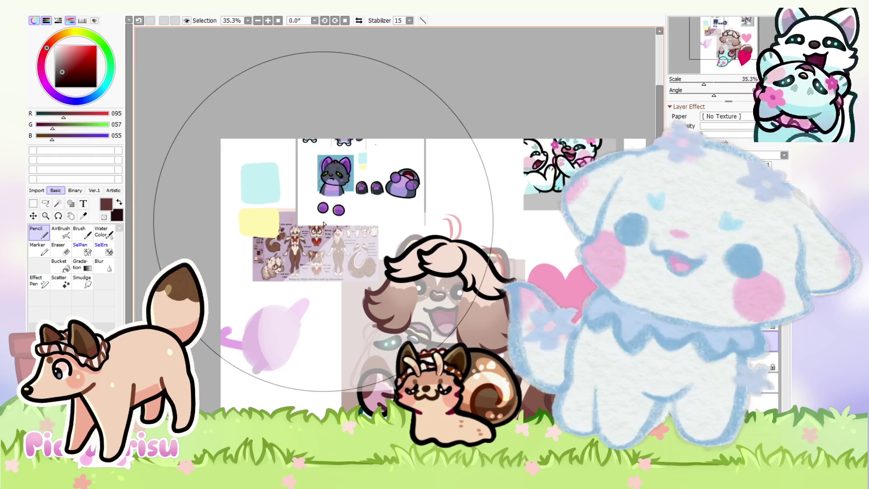
Swap to lavender (228, 192, 229) and paint it over the brown side lock
{"action": "scroll", "coordinate": [323, 223], "scroll_direction": "up", "scroll_amount": 1}
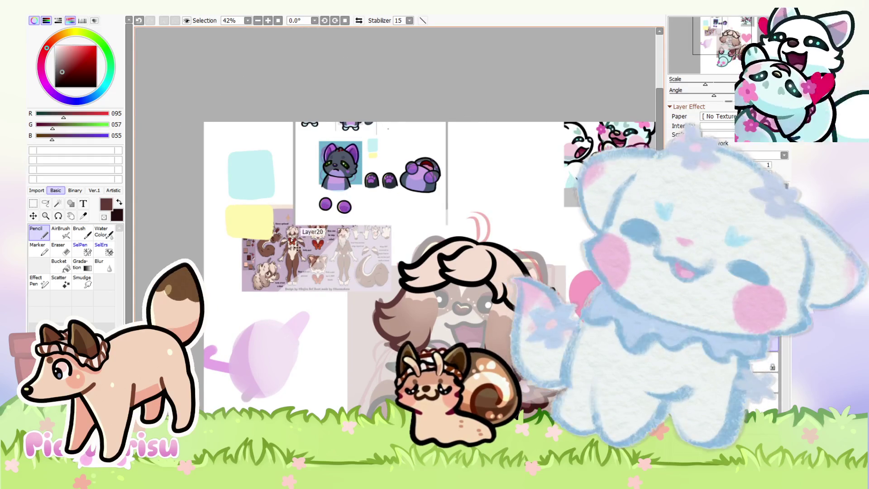
{"action": "scroll", "coordinate": [253, 268], "scroll_direction": "down", "scroll_amount": 2}
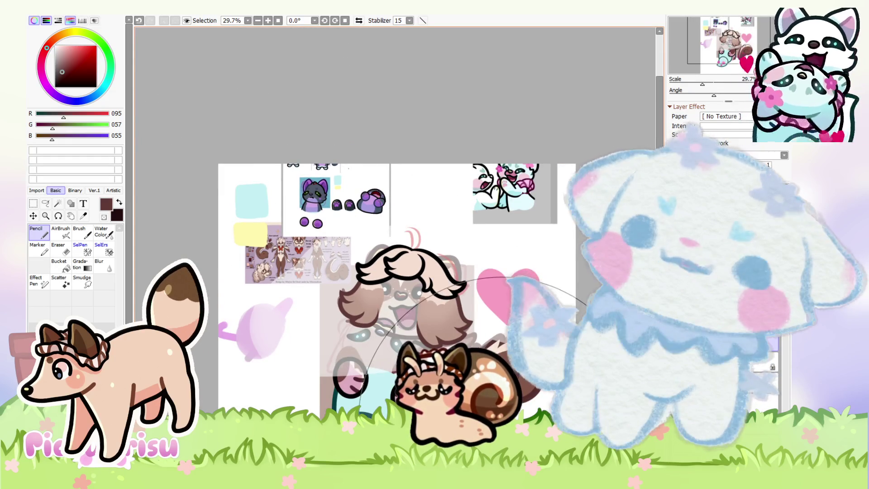
{"action": "left_click", "coordinate": [497, 407], "text": "alt"}
{"action": "scroll", "coordinate": [498, 407], "scroll_direction": "up", "scroll_amount": 3}
{"action": "scroll", "coordinate": [356, 319], "scroll_direction": "up", "scroll_amount": 2}
{"action": "mouse_move", "coordinate": [356, 320]}
{"action": "left_mouse_down"}
{"action": "mouse_move", "coordinate": [337, 371]}
{"action": "mouse_move", "coordinate": [357, 326]}
{"action": "left_mouse_up"}
{"action": "scroll", "coordinate": [358, 317], "scroll_direction": "down", "scroll_amount": 3}
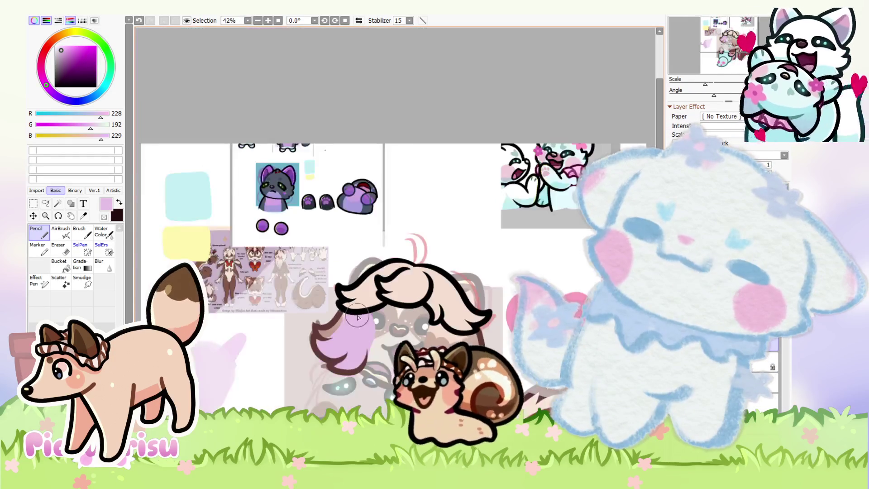
{"action": "scroll", "coordinate": [358, 317], "scroll_direction": "up", "scroll_amount": 2}
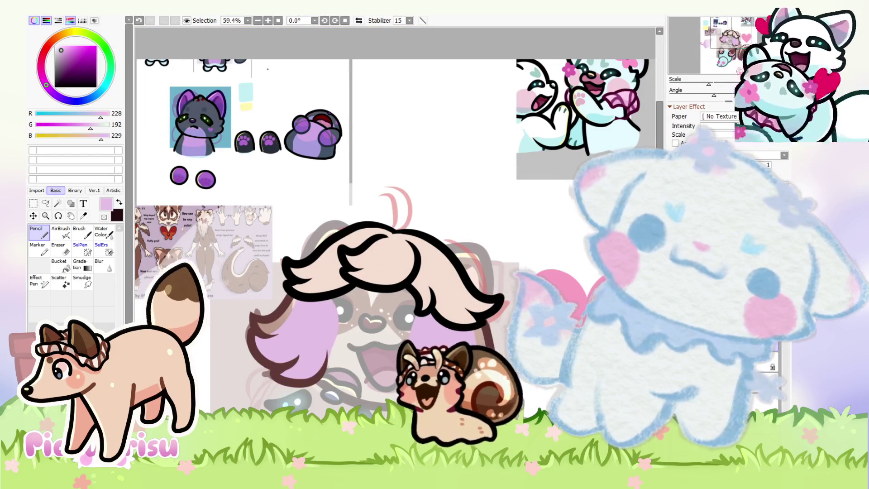
{"action": "scroll", "coordinate": [276, 362], "scroll_direction": "up", "scroll_amount": 2}
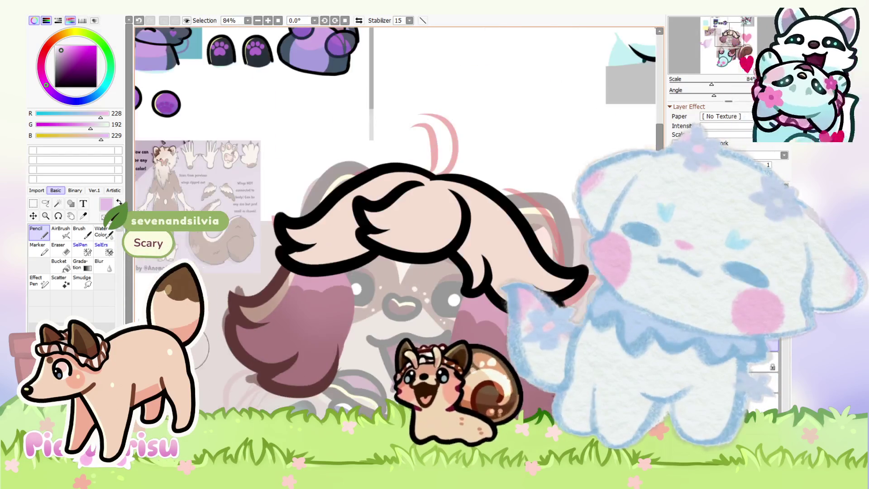
{"action": "left_click", "coordinate": [63, 252]}
{"action": "scroll", "coordinate": [242, 324], "scroll_direction": "up", "scroll_amount": 5}
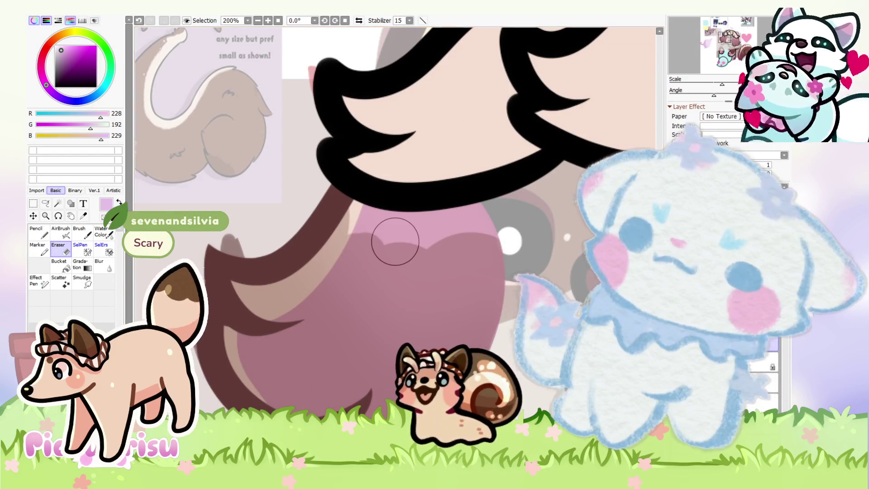
Zoom to 475% on the hair tip and erase along the dark brown tip's edge
{"action": "scroll", "coordinate": [262, 320], "scroll_direction": "down", "scroll_amount": 4}
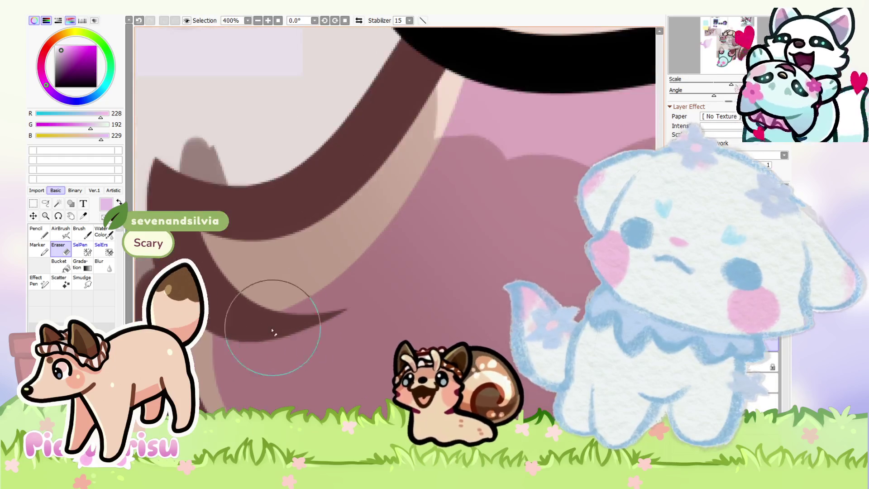
{"action": "scroll", "coordinate": [281, 320], "scroll_direction": "down", "scroll_amount": 3}
{"action": "scroll", "coordinate": [227, 333], "scroll_direction": "up", "scroll_amount": 4}
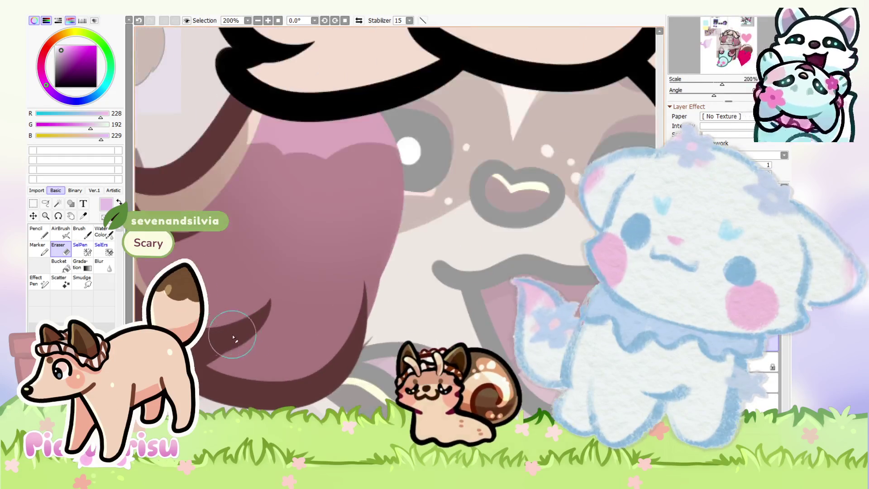
{"action": "scroll", "coordinate": [263, 326], "scroll_direction": "down", "scroll_amount": 4}
{"action": "scroll", "coordinate": [295, 321], "scroll_direction": "up", "scroll_amount": 1}
{"action": "scroll", "coordinate": [295, 321], "scroll_direction": "up", "scroll_amount": 3}
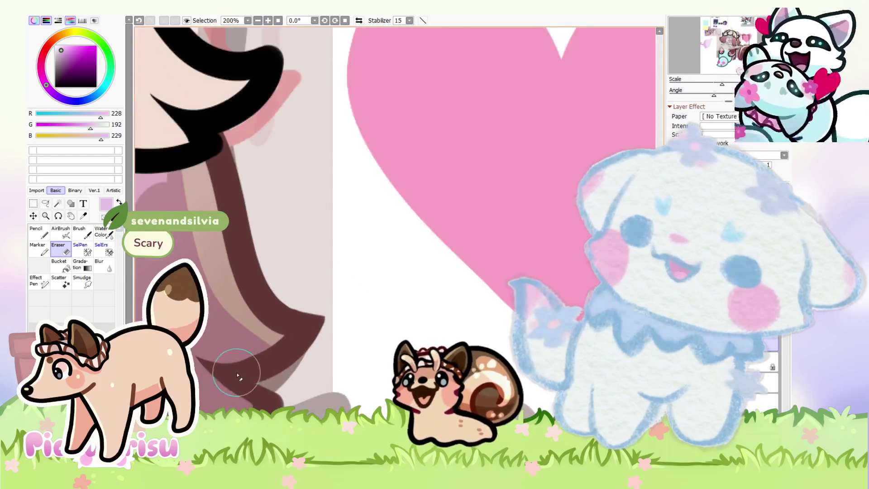
{"action": "scroll", "coordinate": [277, 271], "scroll_direction": "up", "scroll_amount": 1}
{"action": "scroll", "coordinate": [232, 378], "scroll_direction": "down", "scroll_amount": 1}
{"action": "scroll", "coordinate": [288, 384], "scroll_direction": "down", "scroll_amount": 4}
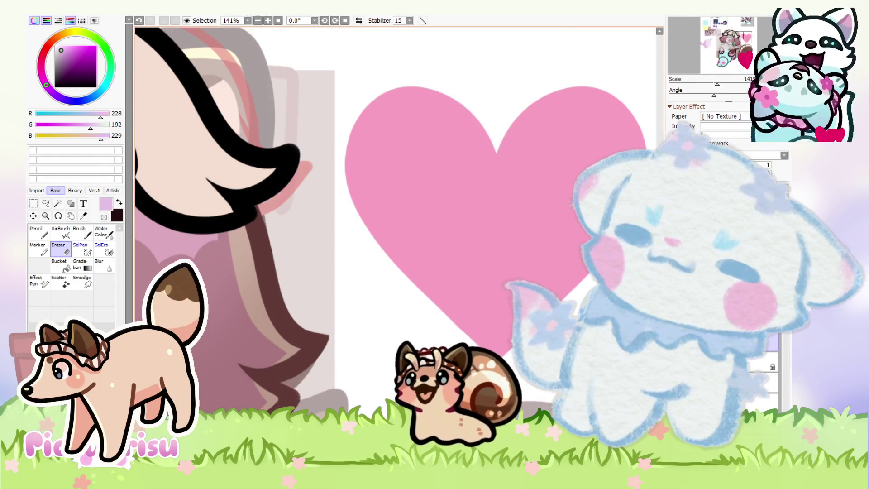
{"action": "scroll", "coordinate": [320, 326], "scroll_direction": "up", "scroll_amount": 3}
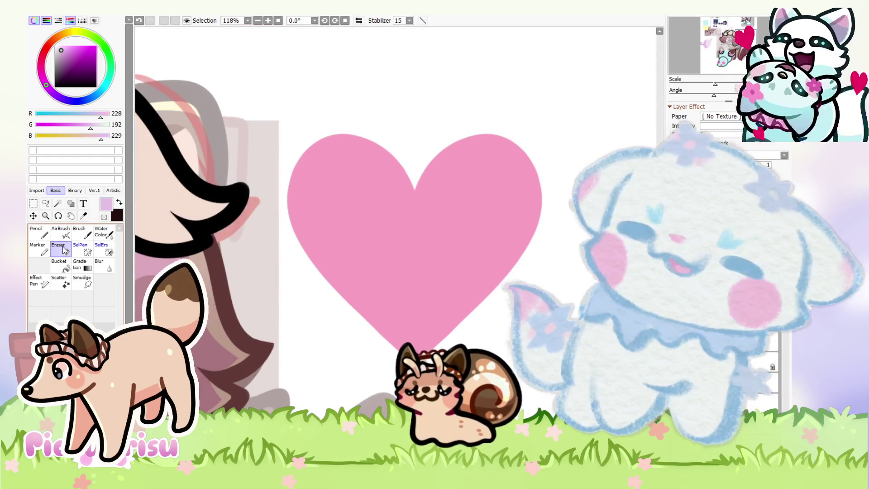
{"action": "scroll", "coordinate": [260, 327], "scroll_direction": "up", "scroll_amount": 4}
{"action": "scroll", "coordinate": [227, 347], "scroll_direction": "up", "scroll_amount": 4}
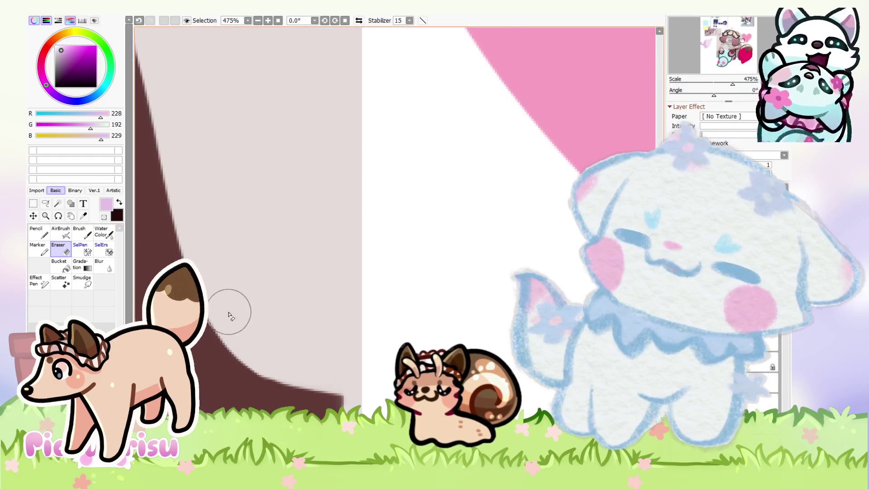
{"action": "scroll", "coordinate": [326, 349], "scroll_direction": "down", "scroll_amount": 2}
{"action": "scroll", "coordinate": [290, 308], "scroll_direction": "up", "scroll_amount": 2}
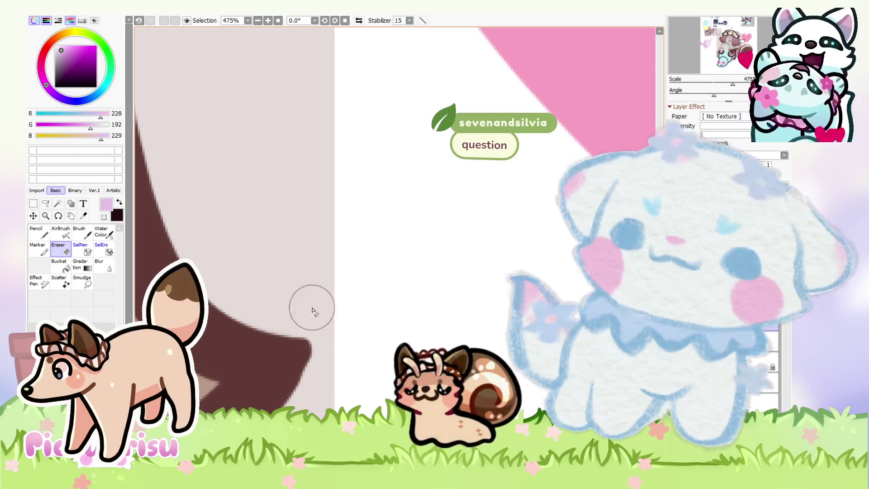
{"action": "mouse_move", "coordinate": [324, 339]}
{"action": "left_mouse_down"}
{"action": "mouse_move", "coordinate": [285, 326]}
{"action": "mouse_move", "coordinate": [299, 409]}
{"action": "left_mouse_up"}
Zoom out to review the whole sheet, then zoom back in on the hair
{"action": "scroll", "coordinate": [319, 378], "scroll_direction": "down", "scroll_amount": 8}
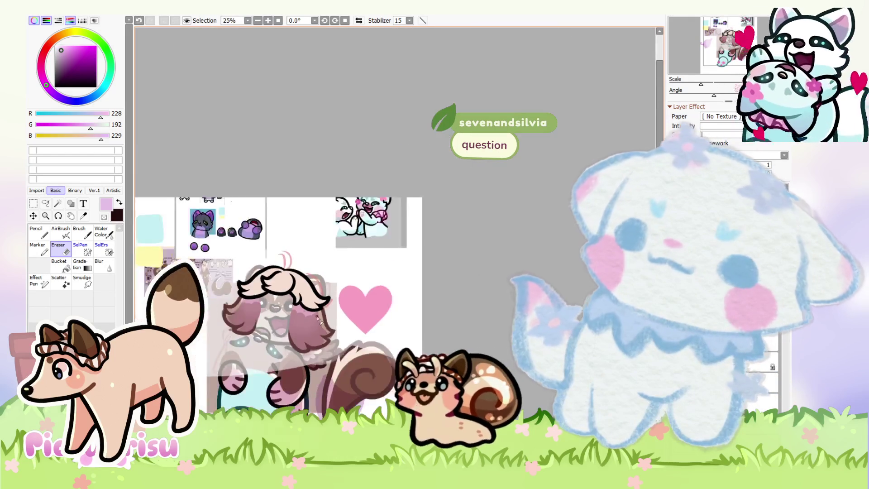
{"action": "scroll", "coordinate": [229, 335], "scroll_direction": "up", "scroll_amount": 2}
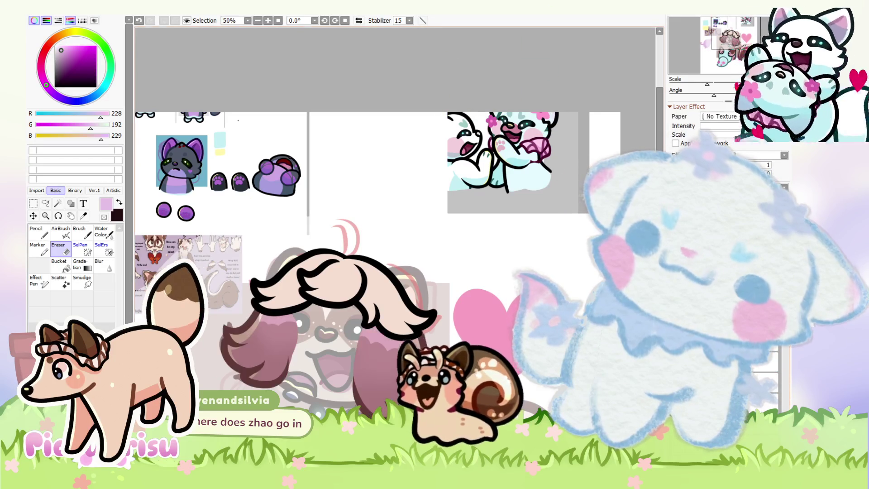
{"action": "scroll", "coordinate": [456, 323], "scroll_direction": "down", "scroll_amount": 1}
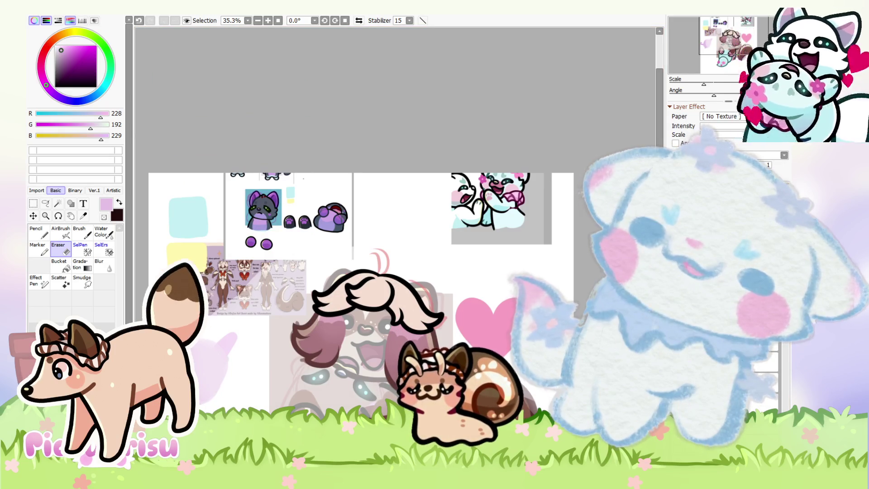
{"action": "scroll", "coordinate": [284, 279], "scroll_direction": "up", "scroll_amount": 2}
Cover the inner black line of the hair lock with lavender
{"action": "key", "text": "n"}
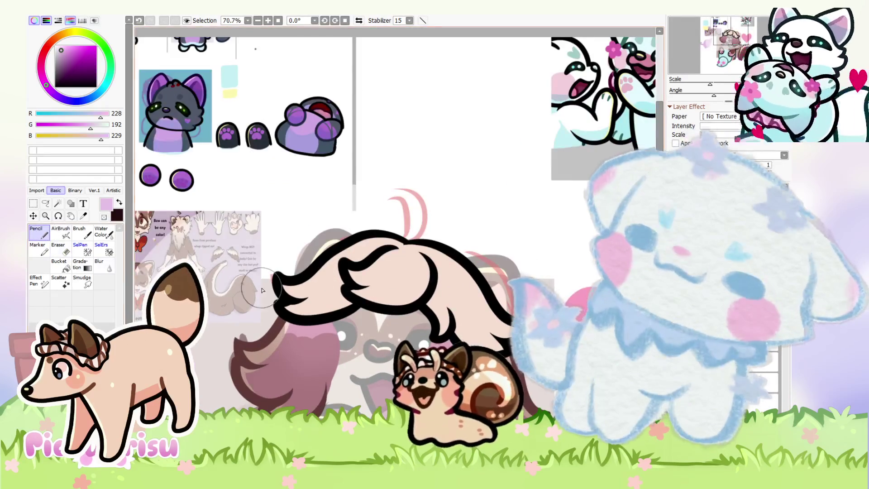
{"action": "scroll", "coordinate": [273, 353], "scroll_direction": "up", "scroll_amount": 2}
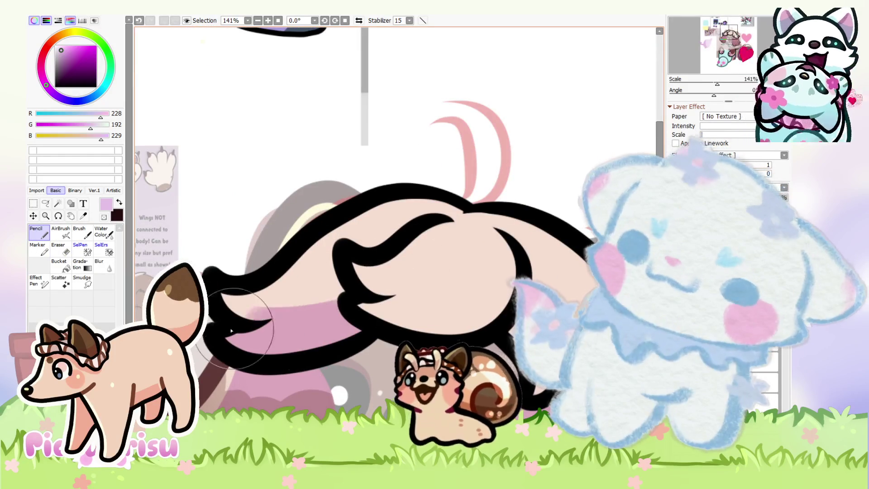
{"action": "scroll", "coordinate": [265, 333], "scroll_direction": "down", "scroll_amount": 1}
{"action": "left_click", "coordinate": [54, 251]}
{"action": "scroll", "coordinate": [197, 366], "scroll_direction": "up", "scroll_amount": 3}
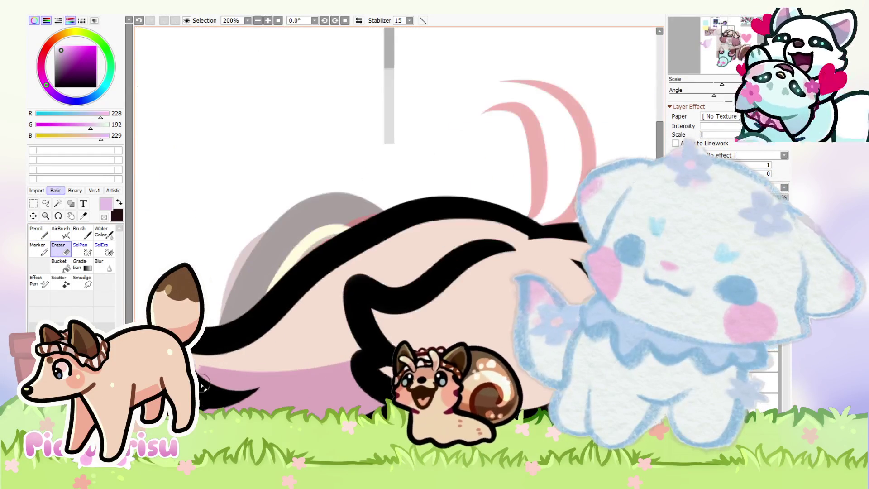
{"action": "scroll", "coordinate": [197, 365], "scroll_direction": "down", "scroll_amount": 7}
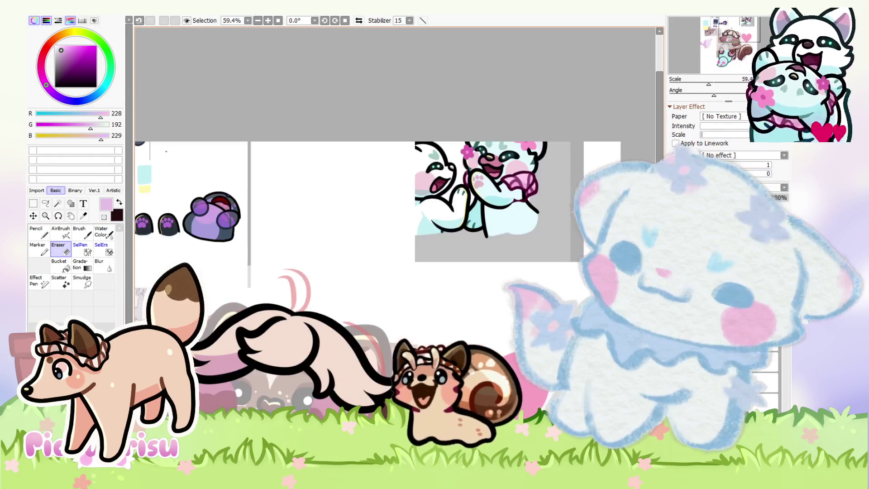
{"action": "left_click", "coordinate": [59, 231]}
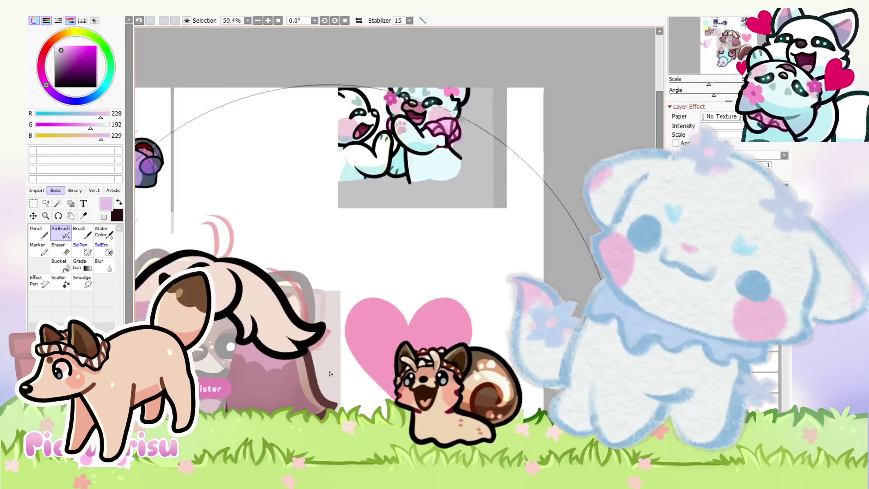
{"action": "left_click", "coordinate": [37, 231]}
{"action": "scroll", "coordinate": [226, 323], "scroll_direction": "up", "scroll_amount": 4}
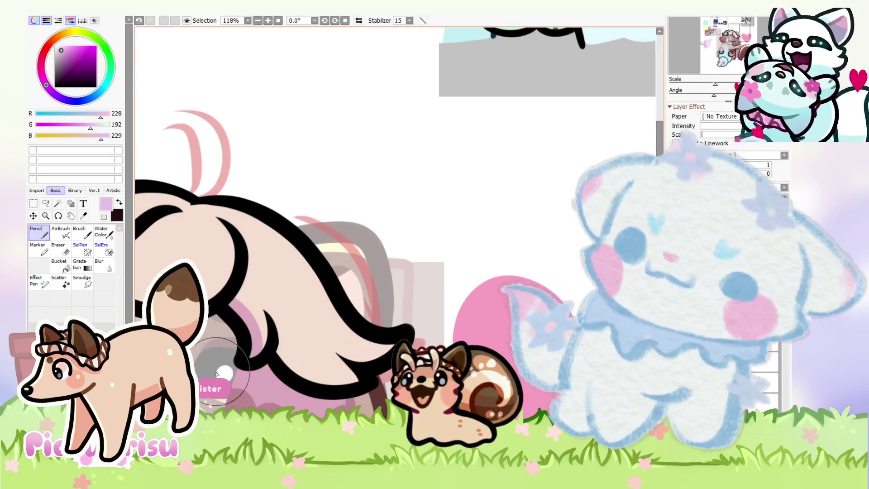
{"action": "left_click_drag", "start_coordinate": [280, 342], "coordinate": [254, 348]}
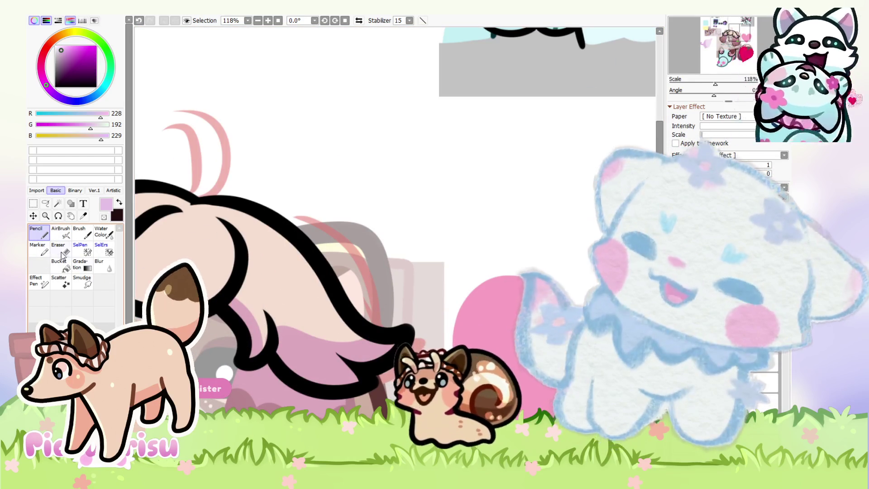
Shade pink along the lower part of the hair tuft and over the back marking
{"action": "left_click", "coordinate": [58, 250]}
{"action": "scroll", "coordinate": [244, 263], "scroll_direction": "up", "scroll_amount": 3}
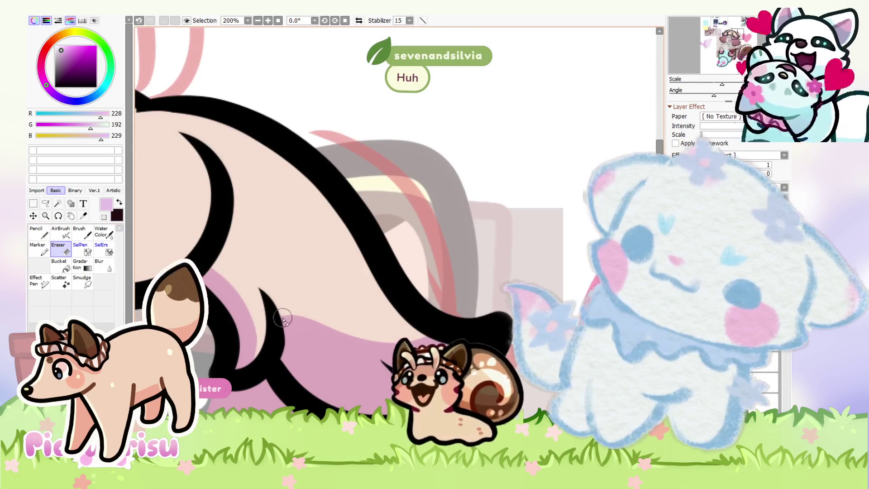
{"action": "scroll", "coordinate": [285, 325], "scroll_direction": "right", "scroll_amount": 1}
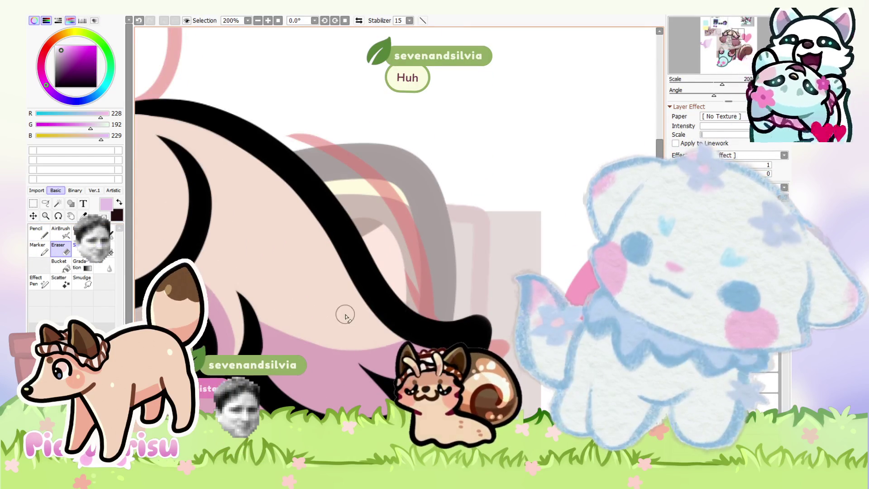
{"action": "scroll", "coordinate": [373, 333], "scroll_direction": "down", "scroll_amount": 4}
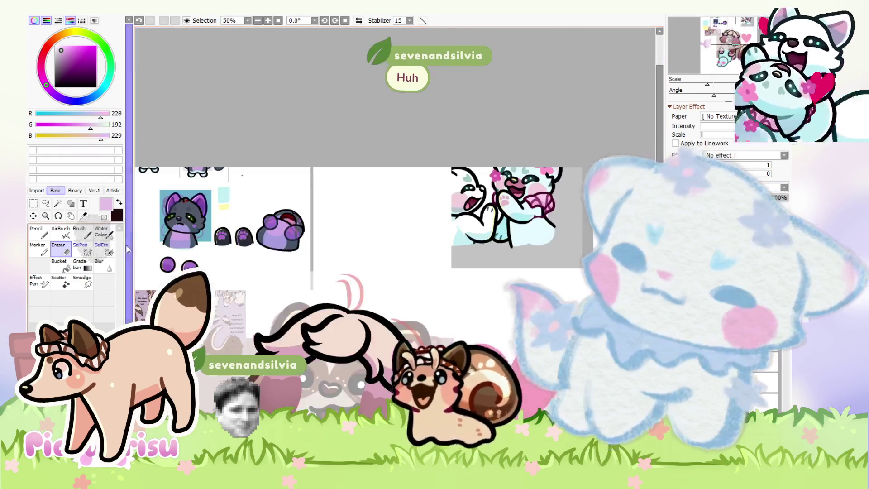
{"action": "left_click", "coordinate": [39, 233]}
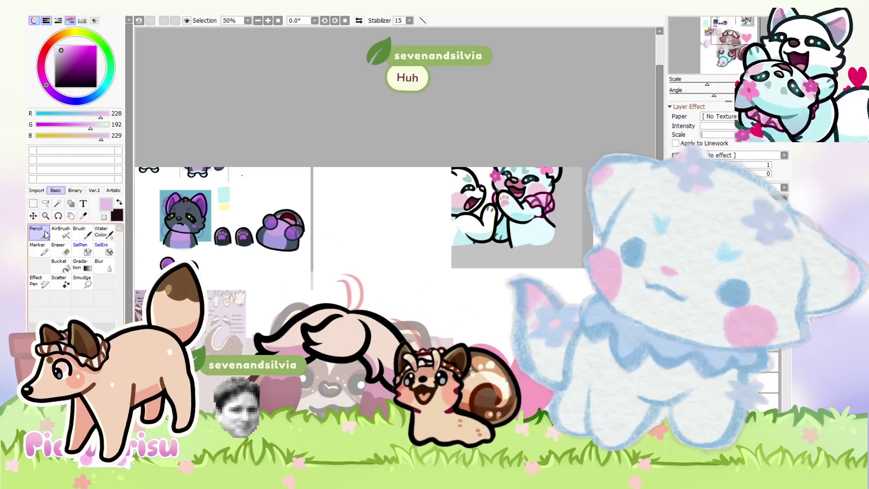
{"action": "scroll", "coordinate": [337, 344], "scroll_direction": "up", "scroll_amount": 1}
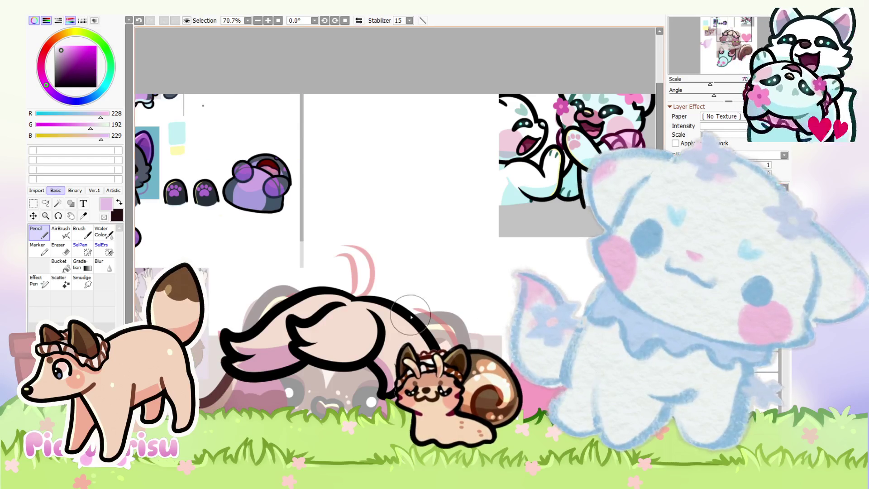
{"action": "scroll", "coordinate": [324, 319], "scroll_direction": "up", "scroll_amount": 1}
{"action": "mouse_move", "coordinate": [261, 342]}
{"action": "left_mouse_down"}
{"action": "mouse_move", "coordinate": [366, 324]}
{"action": "mouse_move", "coordinate": [289, 335]}
{"action": "mouse_move", "coordinate": [272, 348]}
{"action": "mouse_move", "coordinate": [304, 308]}
{"action": "left_mouse_up"}
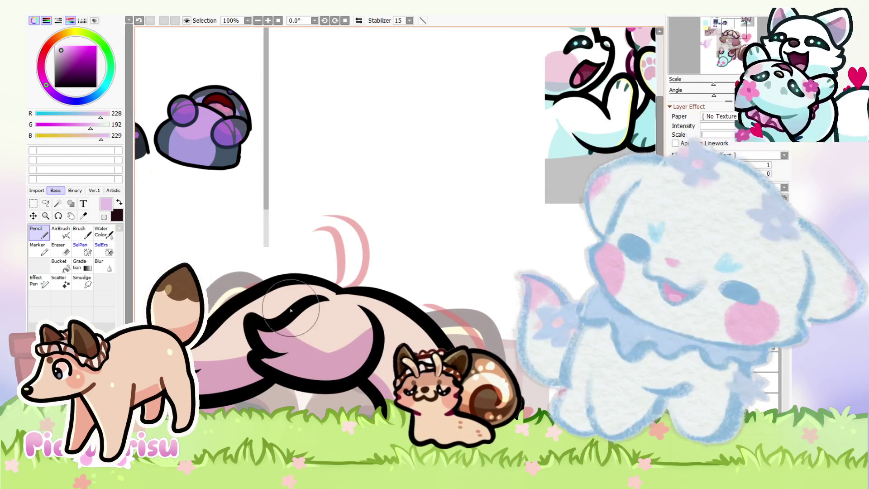
{"action": "left_click_drag", "start_coordinate": [281, 355], "coordinate": [270, 347]}
Lighten part of the pink shading with the Eraser
{"action": "scroll", "coordinate": [334, 322], "scroll_direction": "up", "scroll_amount": 2}
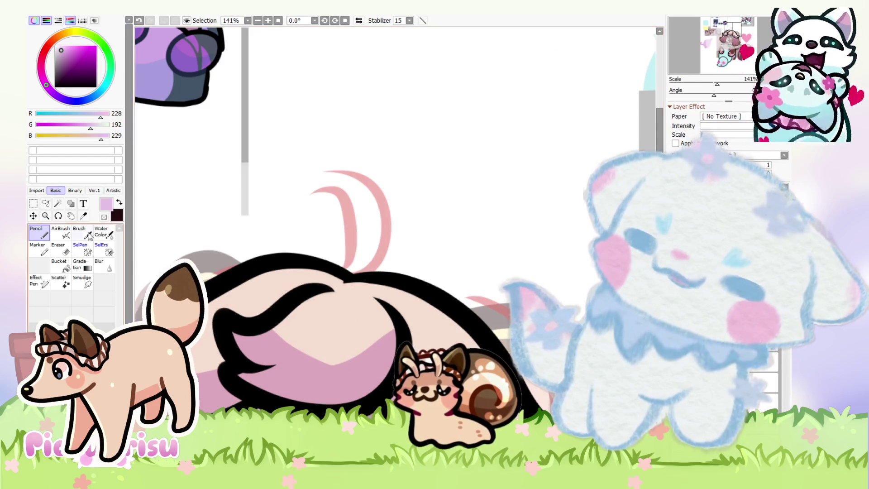
{"action": "left_click", "coordinate": [62, 248]}
{"action": "scroll", "coordinate": [288, 327], "scroll_direction": "up", "scroll_amount": 1}
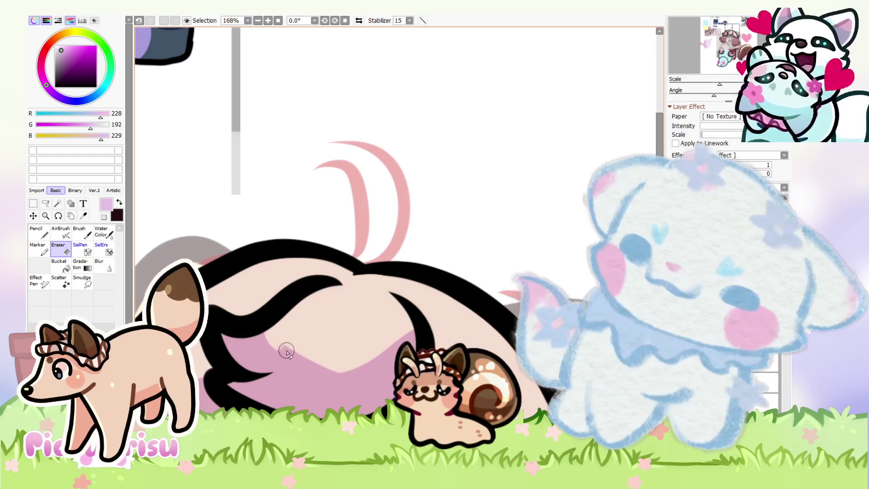
{"action": "left_click_drag", "start_coordinate": [279, 346], "coordinate": [411, 322]}
{"action": "scroll", "coordinate": [392, 340], "scroll_direction": "down", "scroll_amount": 5}
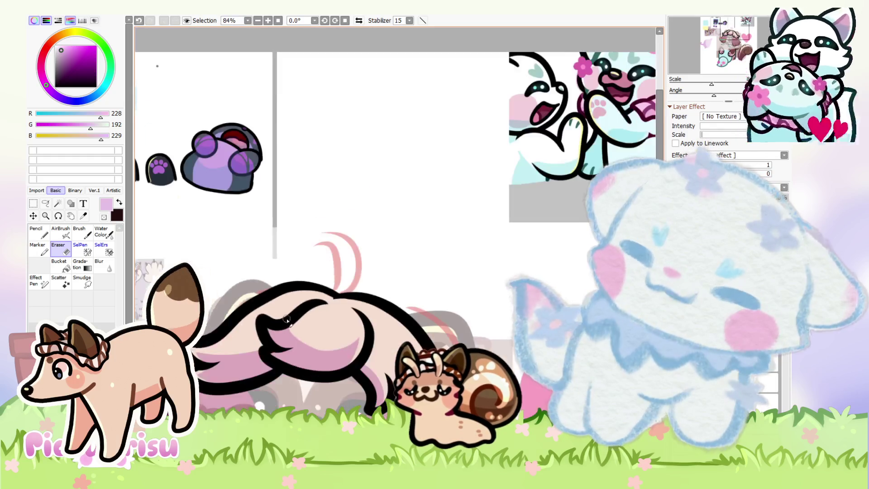
{"action": "scroll", "coordinate": [309, 315], "scroll_direction": "down", "scroll_amount": 2}
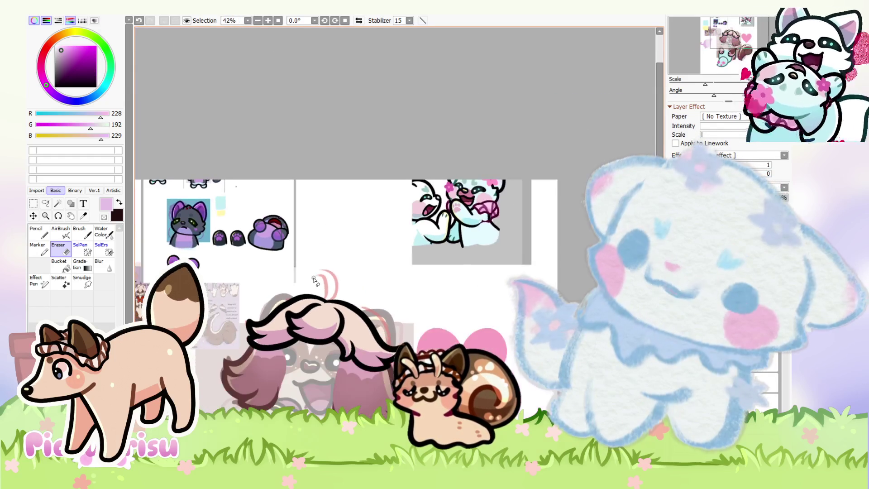
Eyedrop a pale pinkish tan (208, 177, 163) from the reference sheet
{"action": "key", "text": "n"}
{"action": "scroll", "coordinate": [268, 307], "scroll_direction": "up", "scroll_amount": 12}
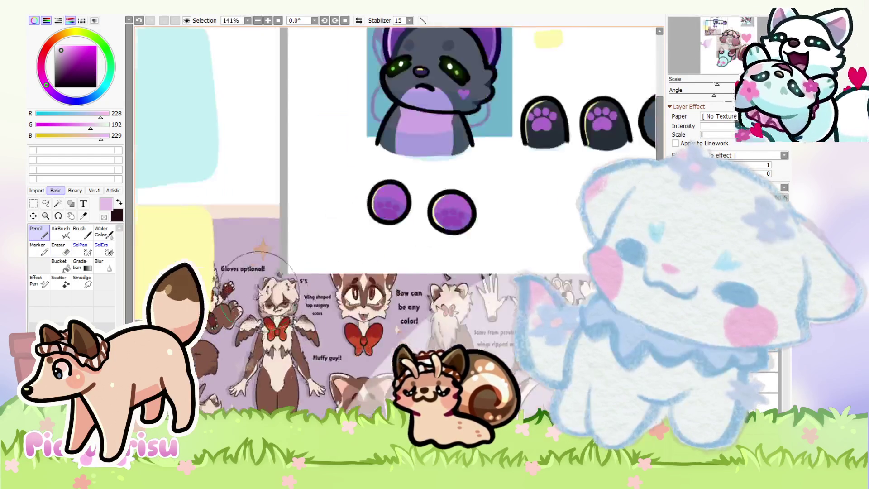
{"action": "scroll", "coordinate": [268, 307], "scroll_direction": "down", "scroll_amount": 10}
{"action": "left_click", "coordinate": [269, 306], "text": "alt"}
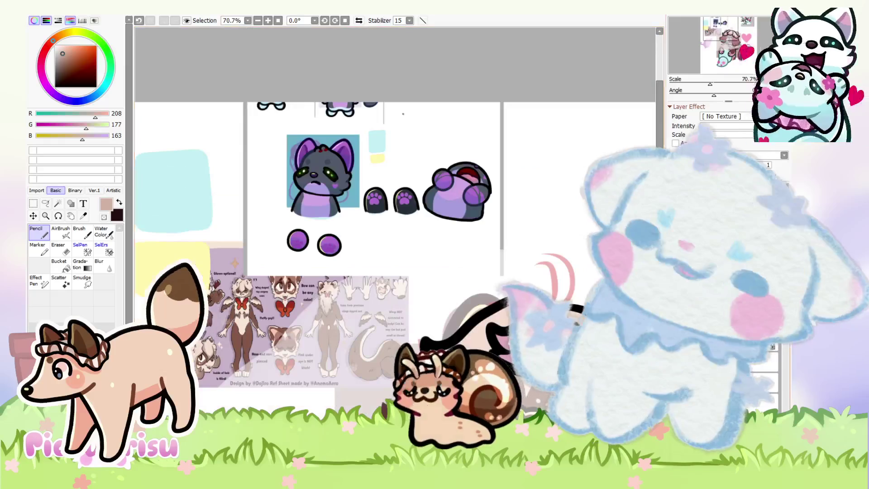
Sample the light cream and darker beige hair colours, switching back and forth between them
{"action": "left_click_drag", "start_coordinate": [586, 297], "coordinate": [397, 279]}
{"action": "scroll", "coordinate": [309, 334], "scroll_direction": "up", "scroll_amount": 2}
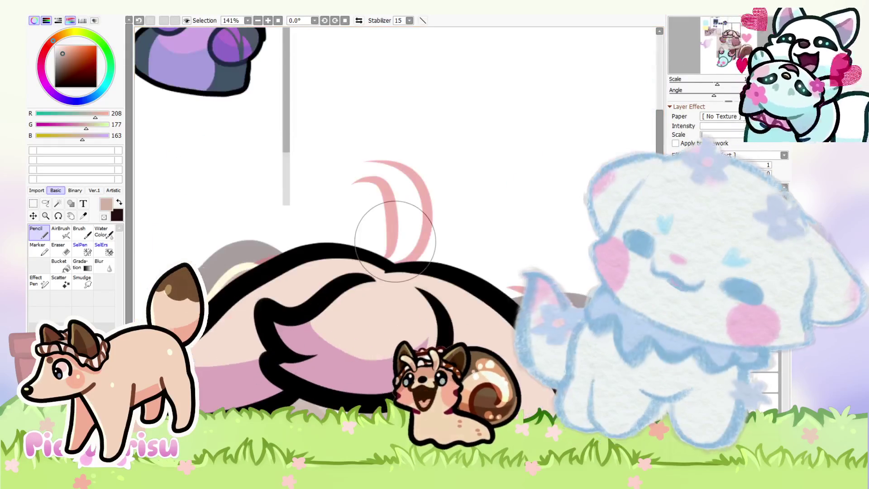
{"action": "scroll", "coordinate": [309, 334], "scroll_direction": "up", "scroll_amount": 1}
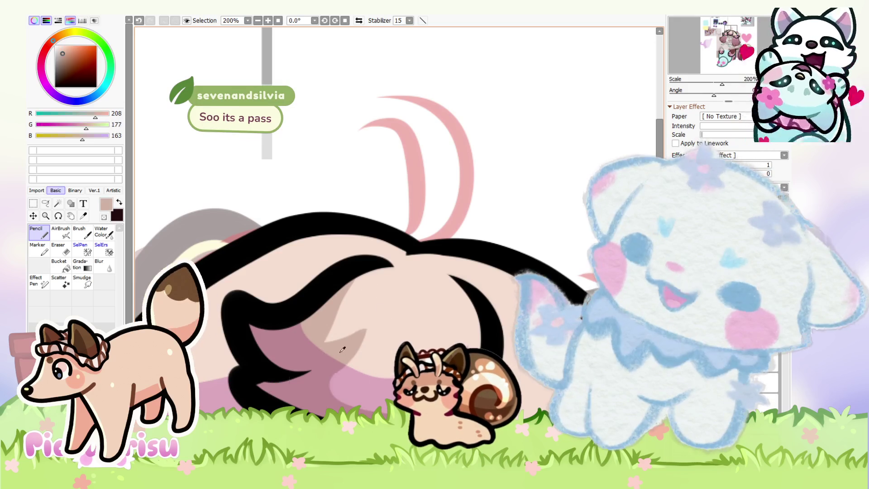
{"action": "scroll", "coordinate": [371, 401], "scroll_direction": "down", "scroll_amount": 3}
{"action": "scroll", "coordinate": [371, 401], "scroll_direction": "up", "scroll_amount": 4}
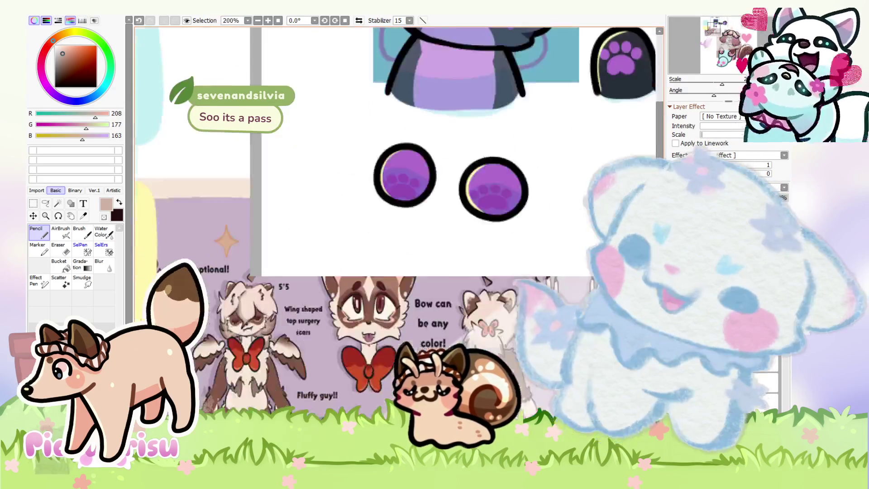
{"action": "scroll", "coordinate": [345, 350], "scroll_direction": "down", "scroll_amount": 4}
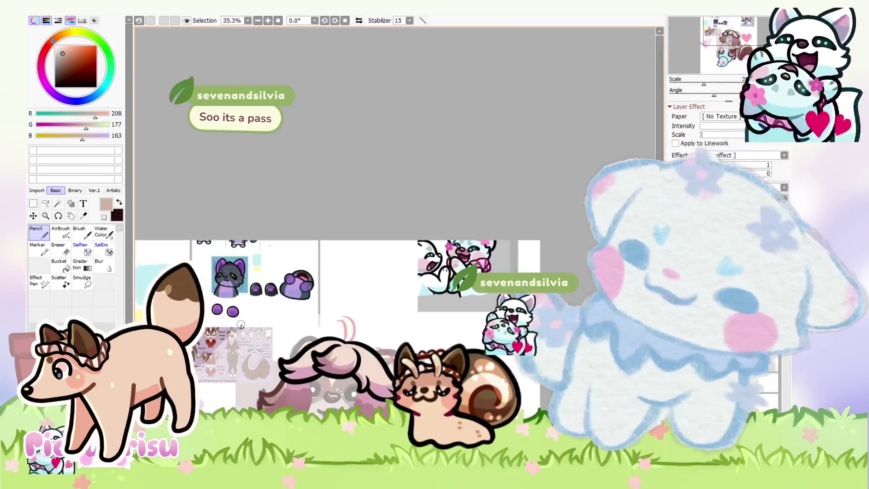
{"action": "scroll", "coordinate": [345, 351], "scroll_direction": "up", "scroll_amount": 3}
{"action": "scroll", "coordinate": [345, 351], "scroll_direction": "up", "scroll_amount": 3}
{"action": "left_click", "coordinate": [285, 348], "text": "alt"}
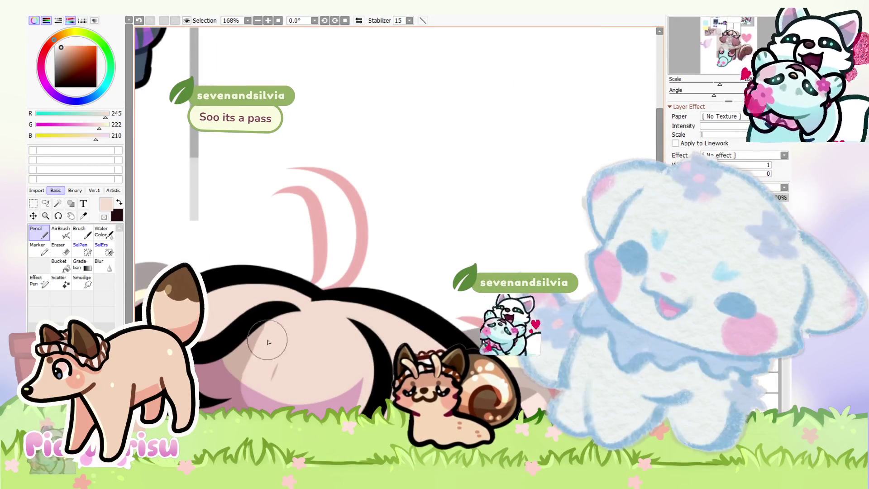
{"action": "left_click", "coordinate": [255, 325], "text": "alt"}
{"action": "left_click", "coordinate": [277, 351], "text": "alt"}
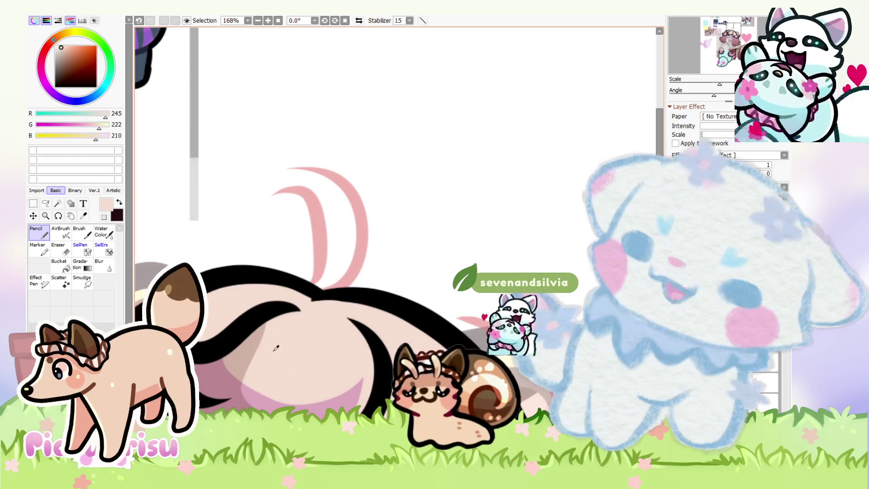
{"action": "left_click", "coordinate": [240, 357], "text": "alt"}
{"action": "left_click", "coordinate": [273, 333], "text": "alt"}
{"action": "left_click", "coordinate": [246, 342], "text": "alt"}
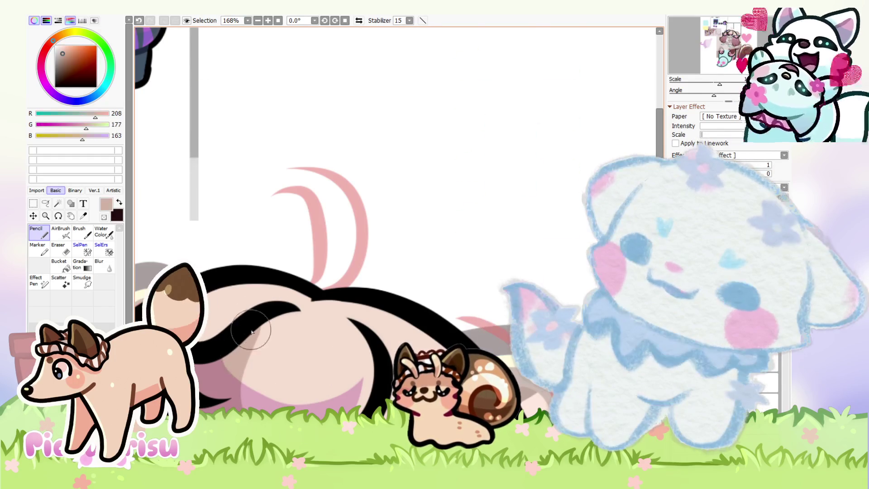
{"action": "scroll", "coordinate": [291, 348], "scroll_direction": "down", "scroll_amount": 3}
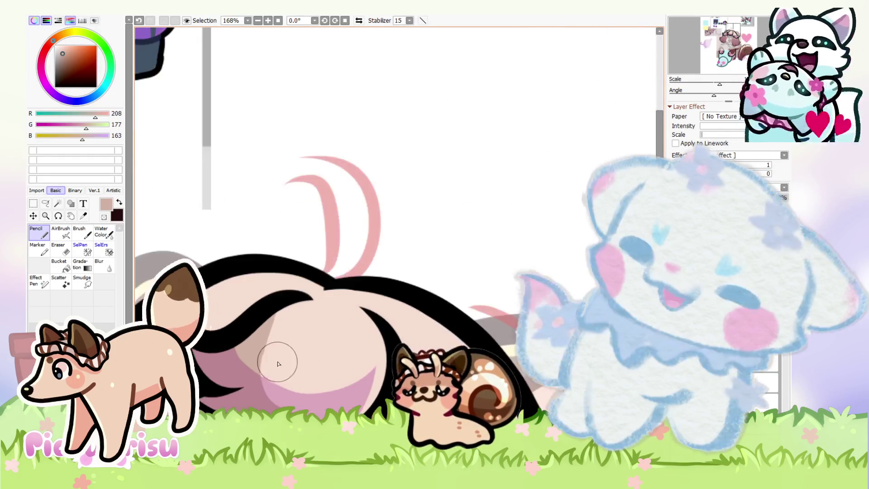
{"action": "left_click", "coordinate": [286, 357], "text": "alt"}
{"action": "scroll", "coordinate": [286, 357], "scroll_direction": "up", "scroll_amount": 3}
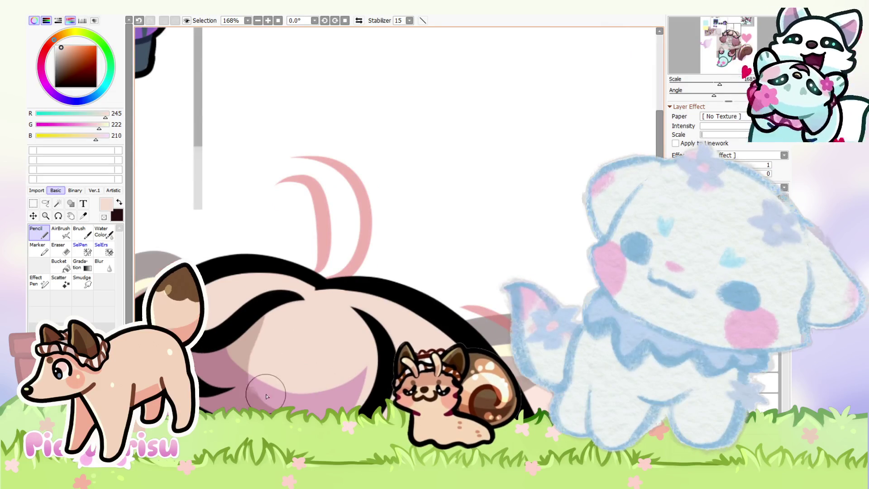
{"action": "left_click", "coordinate": [253, 332], "text": "alt"}
{"action": "left_click", "coordinate": [286, 320], "text": "alt"}
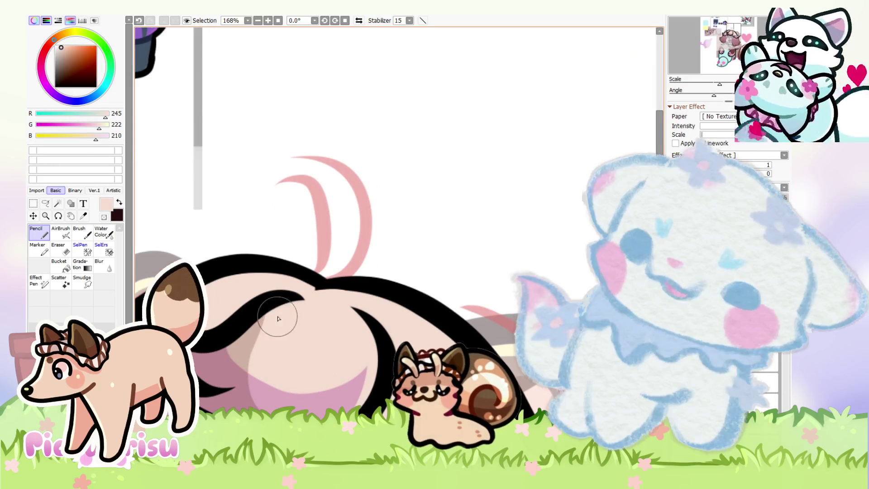
{"action": "left_click", "coordinate": [240, 352], "text": "alt"}
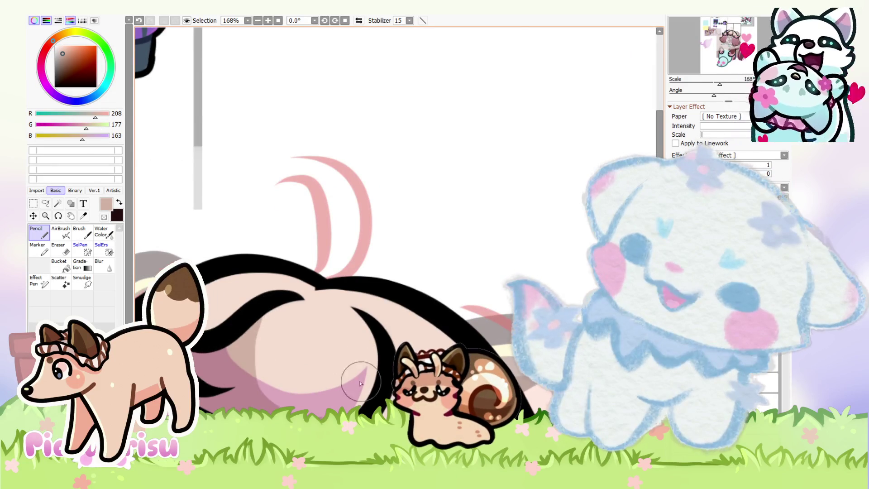
{"action": "scroll", "coordinate": [295, 371], "scroll_direction": "down", "scroll_amount": 5}
{"action": "scroll", "coordinate": [298, 354], "scroll_direction": "up", "scroll_amount": 5}
{"action": "left_click", "coordinate": [277, 351], "text": "alt"}
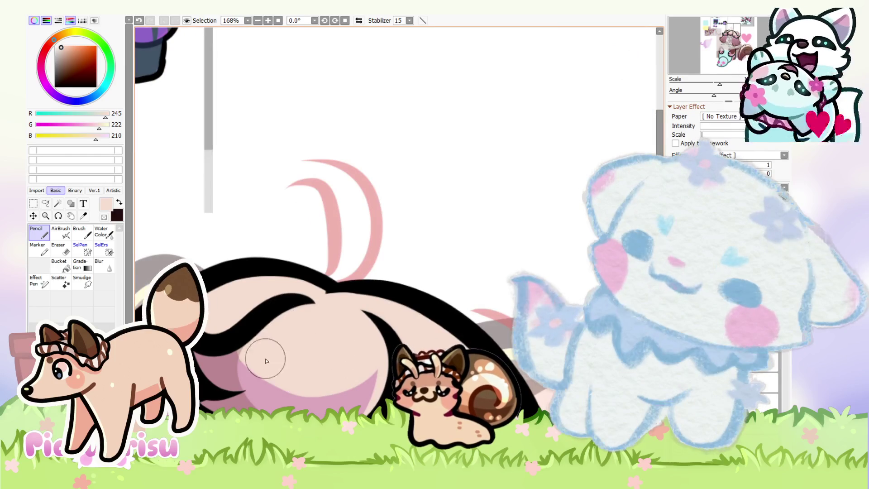
{"action": "scroll", "coordinate": [235, 353], "scroll_direction": "up", "scroll_amount": 2}
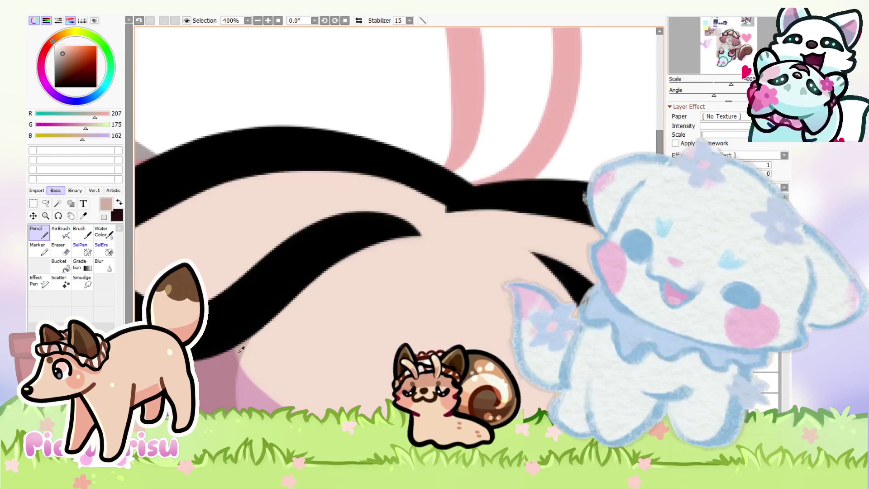
{"action": "scroll", "coordinate": [222, 348], "scroll_direction": "down", "scroll_amount": 3}
Paint darker beige shading along the hair's underside, then resample the light cream
{"action": "left_click", "coordinate": [218, 346], "text": "alt"}
{"action": "left_click_drag", "start_coordinate": [223, 347], "coordinate": [353, 393]}
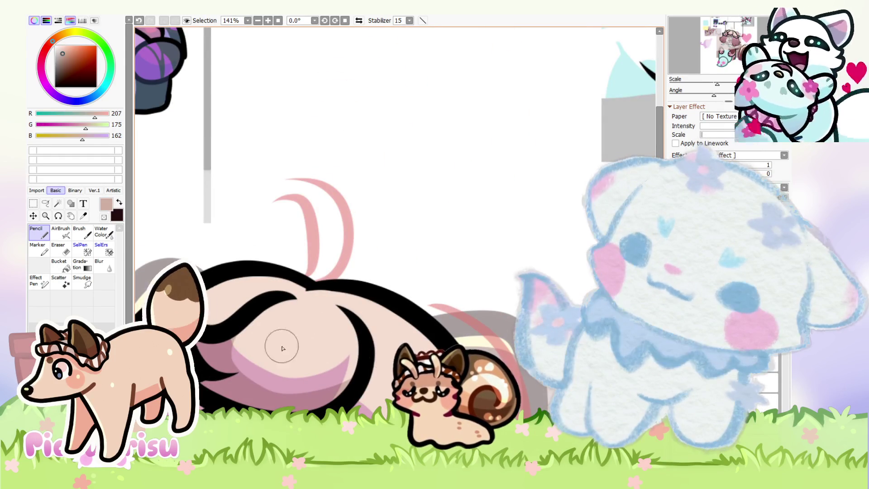
{"action": "left_click", "coordinate": [294, 357], "text": "alt"}
{"action": "scroll", "coordinate": [329, 378], "scroll_direction": "down", "scroll_amount": 9}
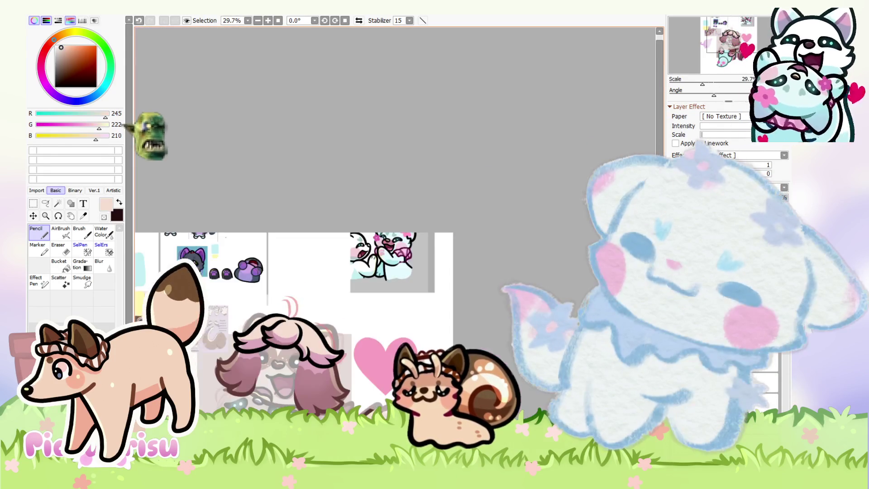
{"action": "scroll", "coordinate": [220, 291], "scroll_direction": "up", "scroll_amount": 10}
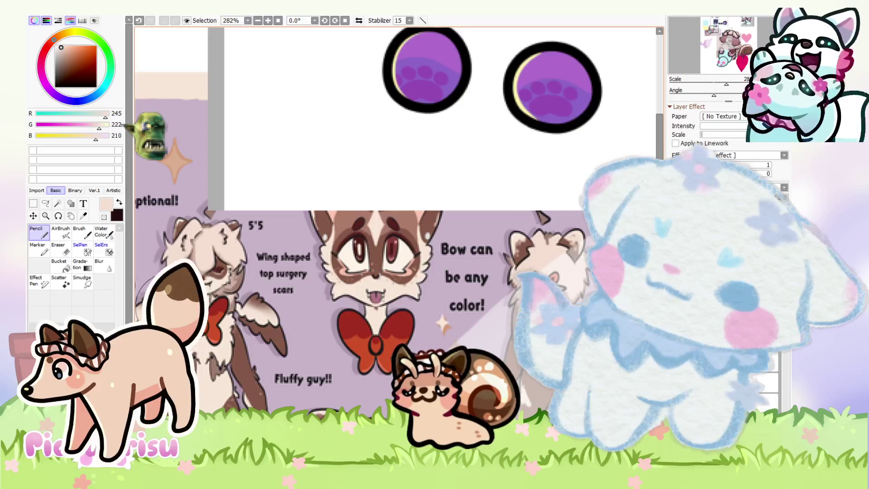
{"action": "scroll", "coordinate": [398, 226], "scroll_direction": "down", "scroll_amount": 6}
{"action": "scroll", "coordinate": [450, 343], "scroll_direction": "up", "scroll_amount": 5}
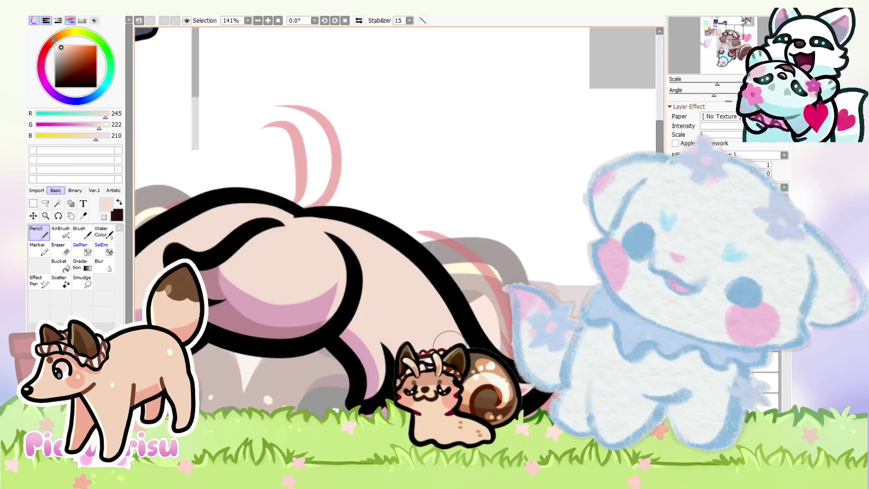
{"action": "scroll", "coordinate": [342, 350], "scroll_direction": "up", "scroll_amount": 1}
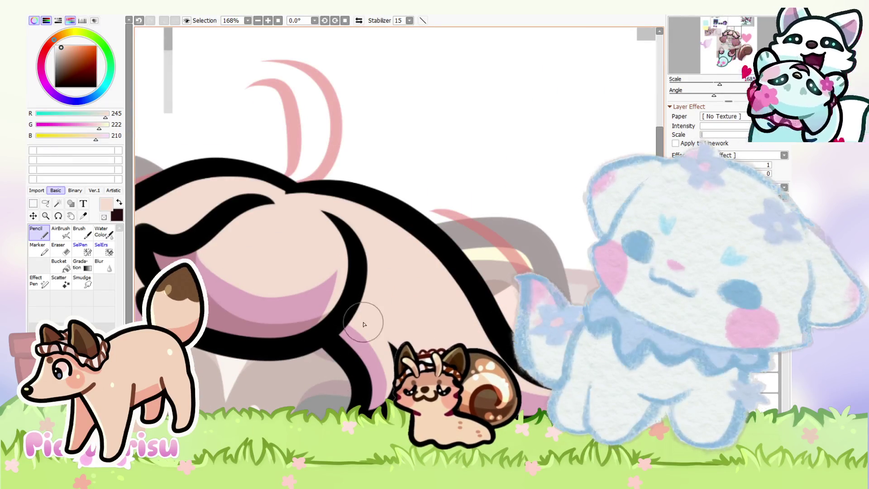
{"action": "scroll", "coordinate": [322, 312], "scroll_direction": "up", "scroll_amount": 2}
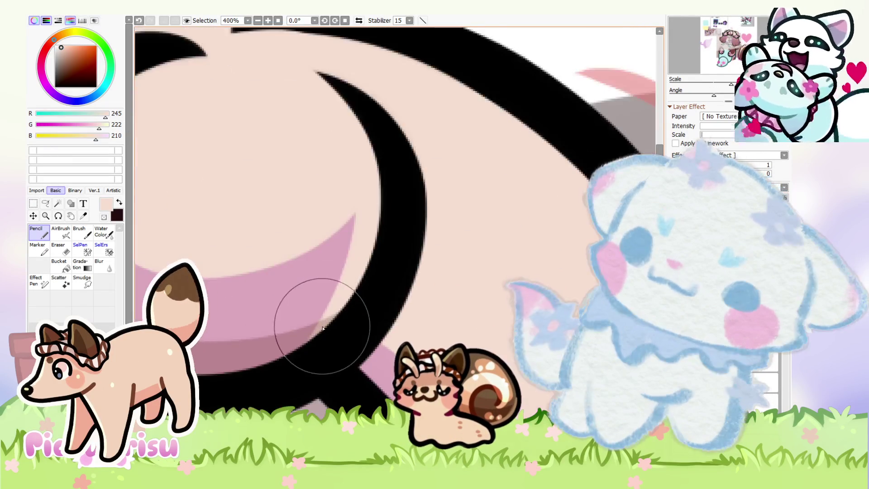
Pick the pale yellow swatch (R 255, G 247, B 174) beside the colour wheel
{"action": "left_click", "coordinate": [320, 320], "text": "alt"}
{"action": "scroll", "coordinate": [320, 320], "scroll_direction": "down", "scroll_amount": 2}
{"action": "scroll", "coordinate": [347, 370], "scroll_direction": "down", "scroll_amount": 6}
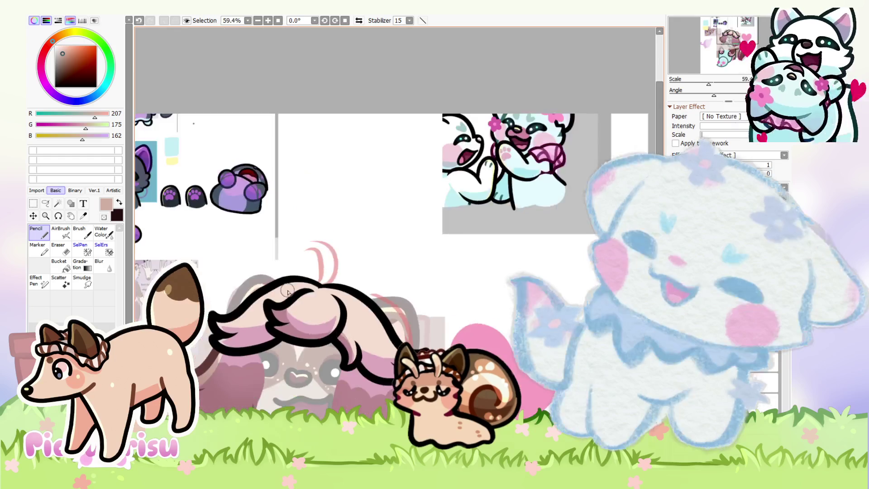
{"action": "scroll", "coordinate": [254, 361], "scroll_direction": "up", "scroll_amount": 4}
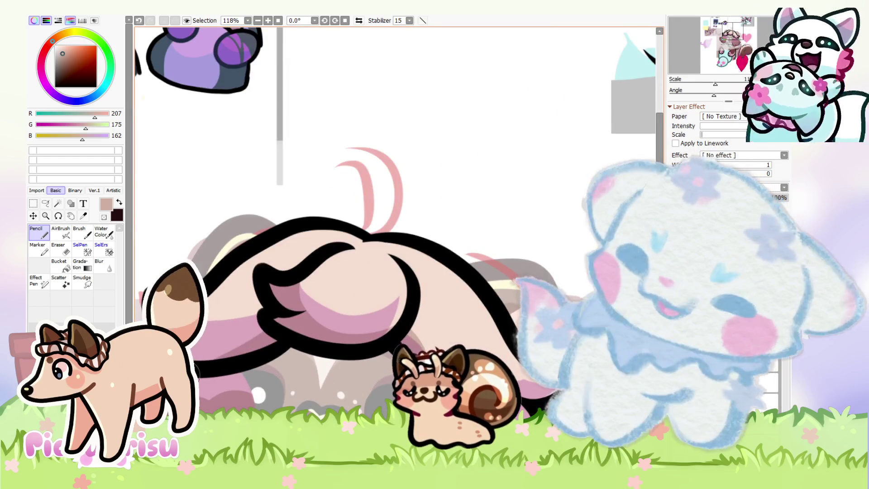
{"action": "scroll", "coordinate": [202, 375], "scroll_direction": "down", "scroll_amount": 5}
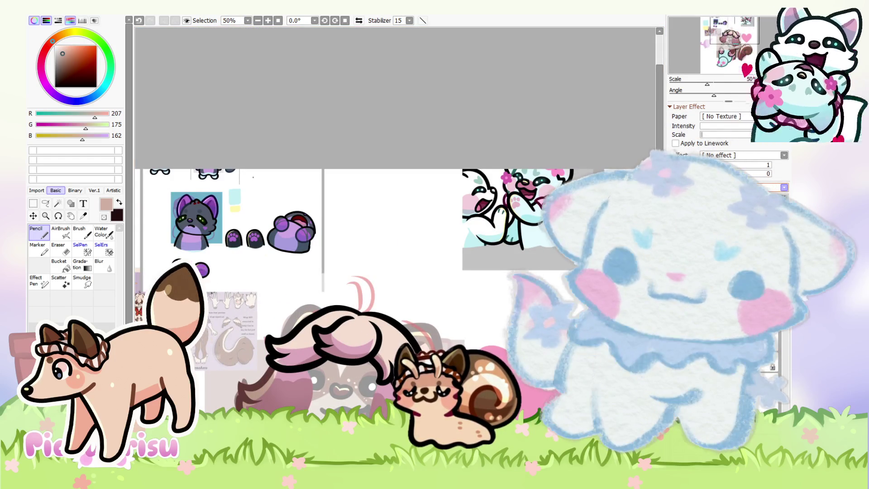
{"action": "scroll", "coordinate": [451, 321], "scroll_direction": "down", "scroll_amount": 1}
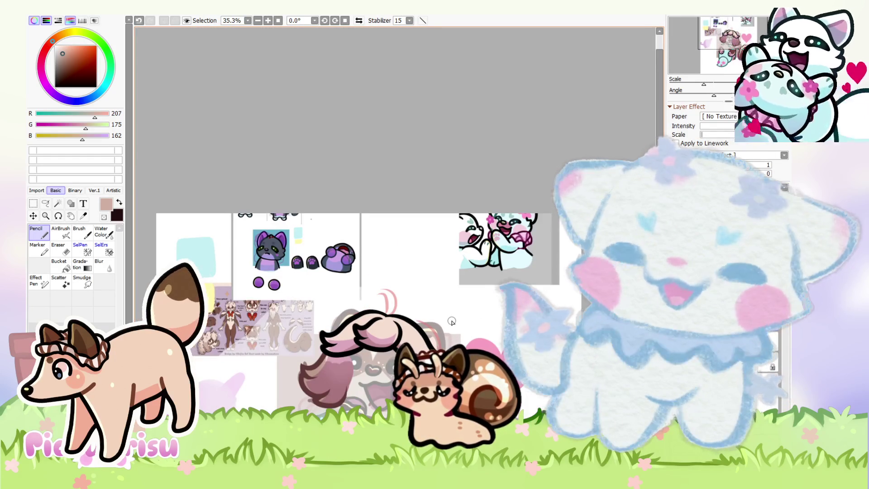
{"action": "left_click", "coordinate": [298, 234], "text": "alt"}
{"action": "scroll", "coordinate": [390, 310], "scroll_direction": "up", "scroll_amount": 4}
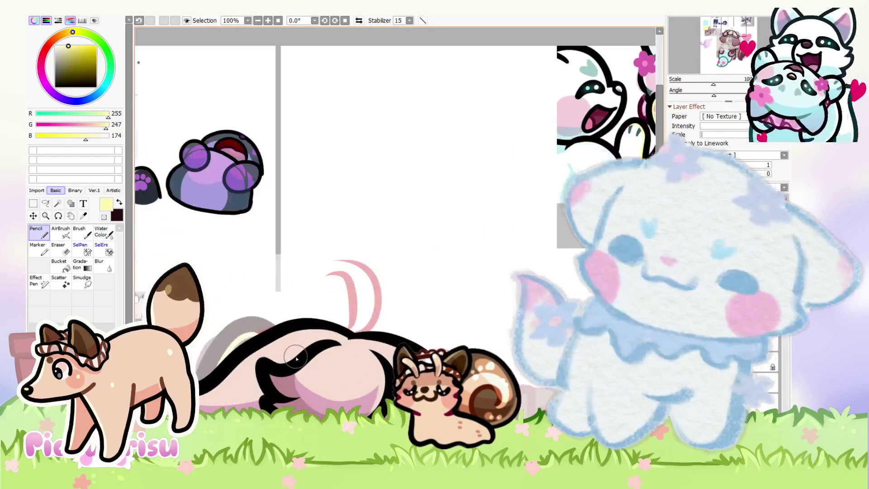
Paint a pale yellow highlight stroke on the top hair and extend it
{"action": "scroll", "coordinate": [280, 340], "scroll_direction": "up", "scroll_amount": 1}
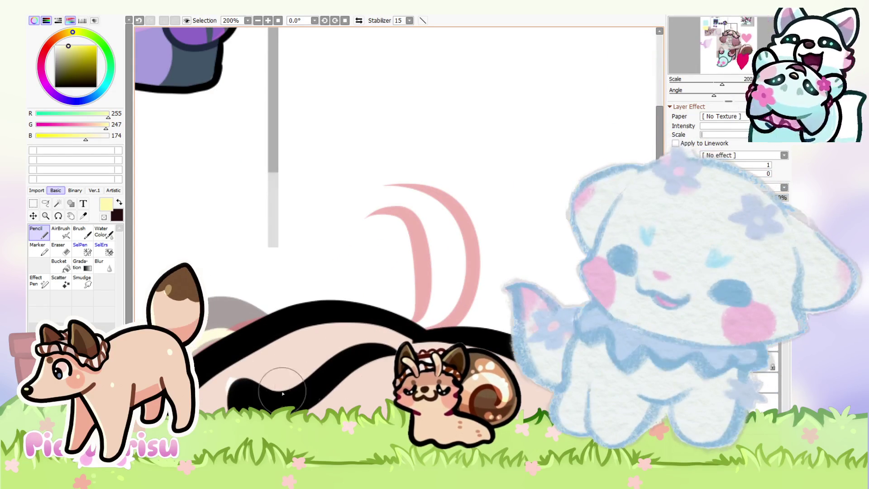
{"action": "scroll", "coordinate": [263, 323], "scroll_direction": "down", "scroll_amount": 2}
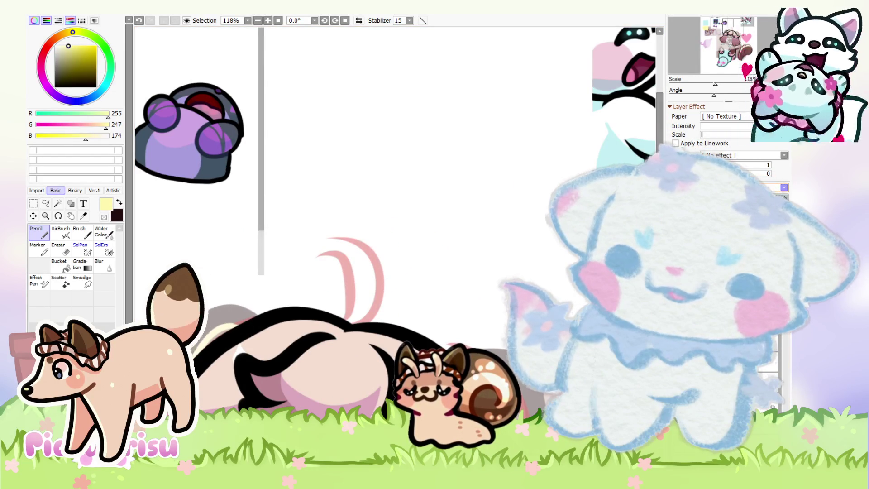
{"action": "scroll", "coordinate": [282, 343], "scroll_direction": "up", "scroll_amount": 2}
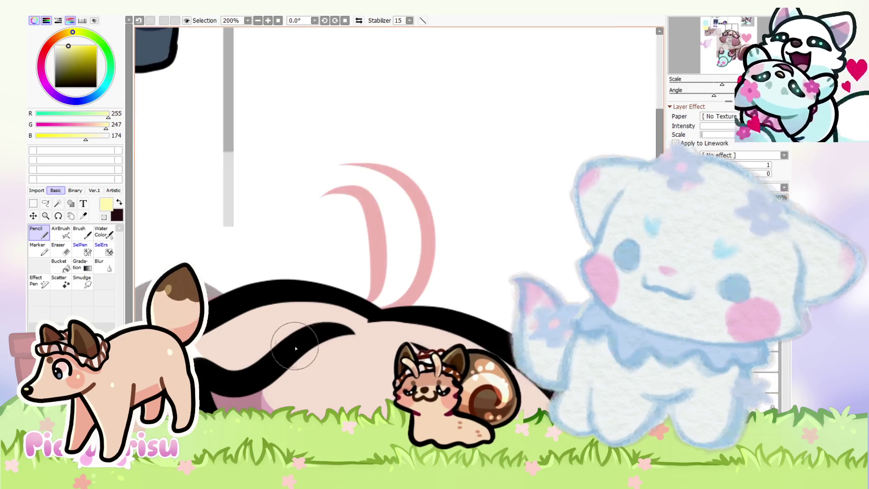
{"action": "scroll", "coordinate": [216, 400], "scroll_direction": "up", "scroll_amount": 2}
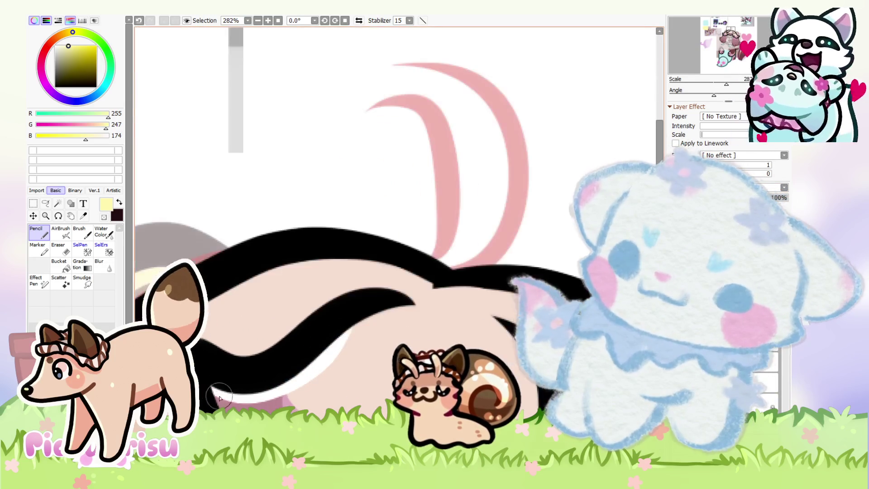
{"action": "scroll", "coordinate": [218, 400], "scroll_direction": "down", "scroll_amount": 2}
{"action": "scroll", "coordinate": [202, 389], "scroll_direction": "up", "scroll_amount": 1}
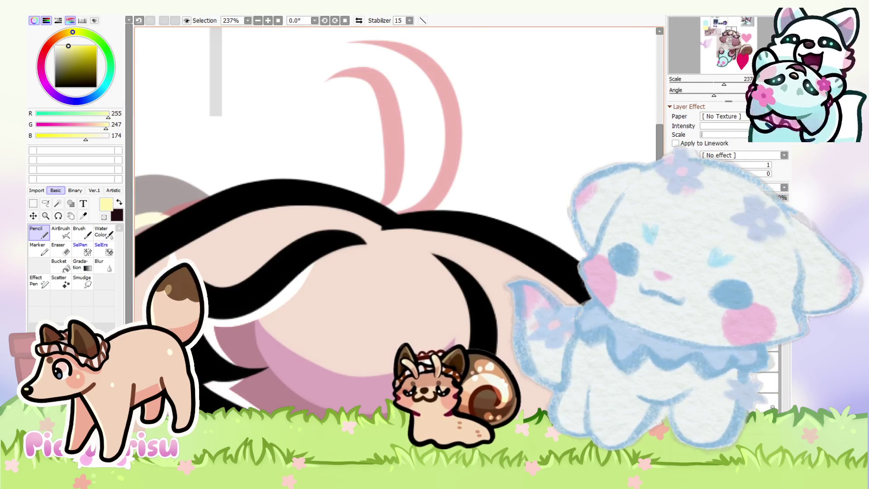
{"action": "scroll", "coordinate": [208, 389], "scroll_direction": "down", "scroll_amount": 1}
{"action": "key", "text": "e"}
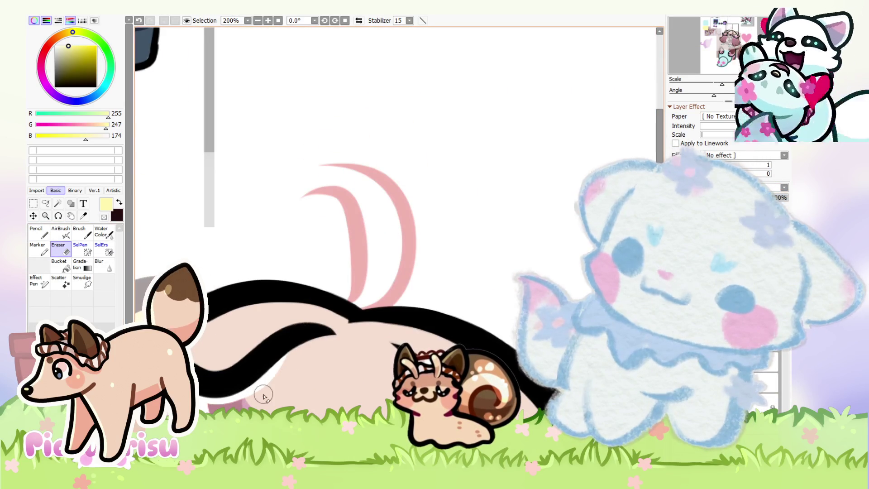
{"action": "scroll", "coordinate": [208, 389], "scroll_direction": "down", "scroll_amount": 4}
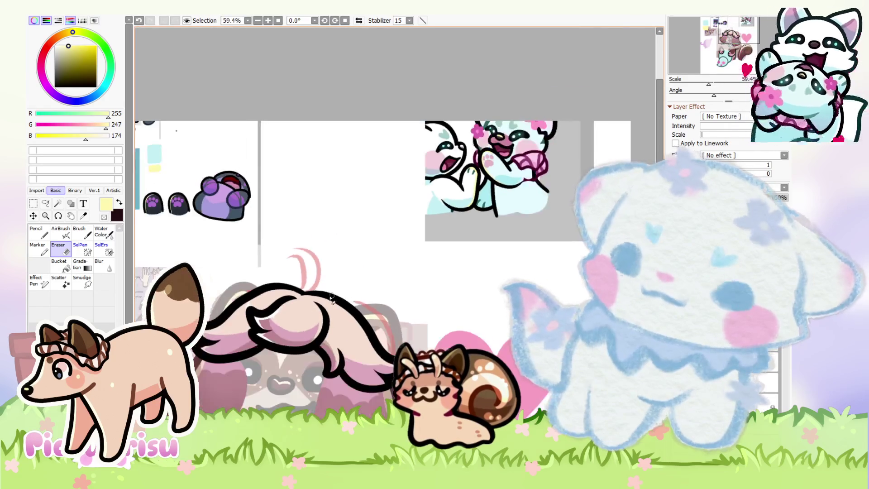
{"action": "scroll", "coordinate": [209, 389], "scroll_direction": "up", "scroll_amount": 1}
{"action": "key", "text": "n"}
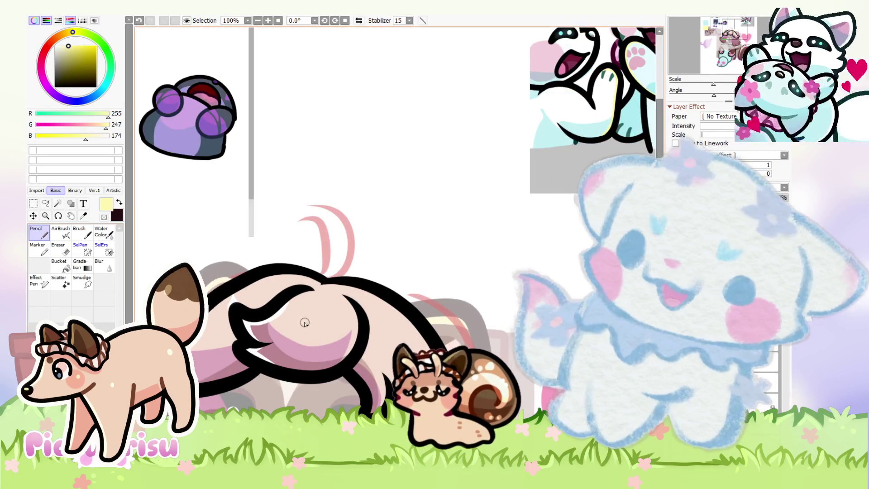
{"action": "scroll", "coordinate": [304, 331], "scroll_direction": "up", "scroll_amount": 6}
{"action": "mouse_move", "coordinate": [304, 331]}
{"action": "left_mouse_down"}
{"action": "mouse_move", "coordinate": [320, 283]}
{"action": "mouse_move", "coordinate": [267, 349]}
{"action": "mouse_move", "coordinate": [353, 330]}
{"action": "mouse_move", "coordinate": [337, 347]}
{"action": "left_mouse_up"}
{"action": "mouse_move", "coordinate": [318, 312]}
{"action": "left_mouse_down"}
{"action": "mouse_move", "coordinate": [249, 348]}
{"action": "mouse_move", "coordinate": [267, 343]}
{"action": "mouse_move", "coordinate": [292, 312]}
{"action": "mouse_move", "coordinate": [250, 321]}
{"action": "left_mouse_up"}
Enlarge the pale yellow highlight on the hair with the Pencil
{"action": "key", "text": "e"}
{"action": "scroll", "coordinate": [253, 335], "scroll_direction": "down", "scroll_amount": 3}
{"action": "scroll", "coordinate": [257, 322], "scroll_direction": "up", "scroll_amount": 2}
{"action": "scroll", "coordinate": [299, 298], "scroll_direction": "up", "scroll_amount": 2}
{"action": "scroll", "coordinate": [256, 311], "scroll_direction": "down", "scroll_amount": 2}
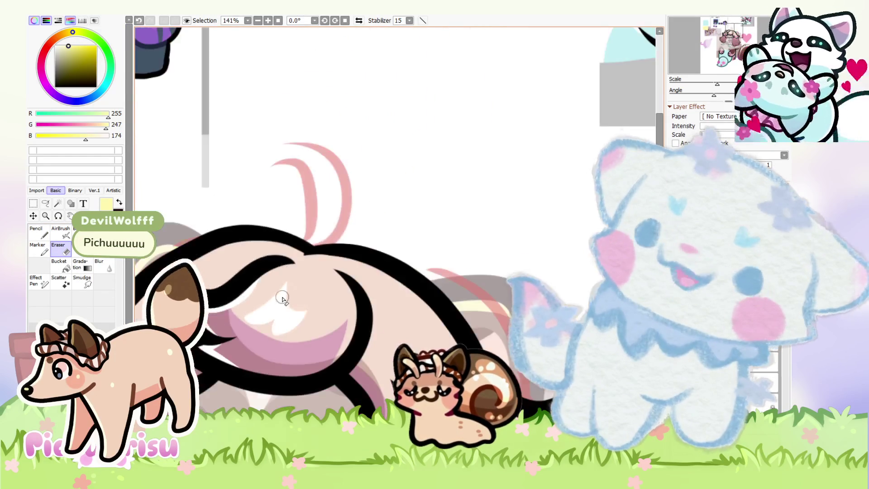
{"action": "left_click", "coordinate": [44, 238]}
{"action": "scroll", "coordinate": [314, 330], "scroll_direction": "up", "scroll_amount": 2}
{"action": "mouse_move", "coordinate": [314, 330]}
{"action": "left_mouse_down"}
{"action": "mouse_move", "coordinate": [287, 368]}
{"action": "mouse_move", "coordinate": [315, 353]}
{"action": "mouse_move", "coordinate": [291, 377]}
{"action": "left_mouse_up"}
Trim the highlight's left edges with the Eraser and redraw its shape, undoing one change
{"action": "left_click", "coordinate": [61, 249]}
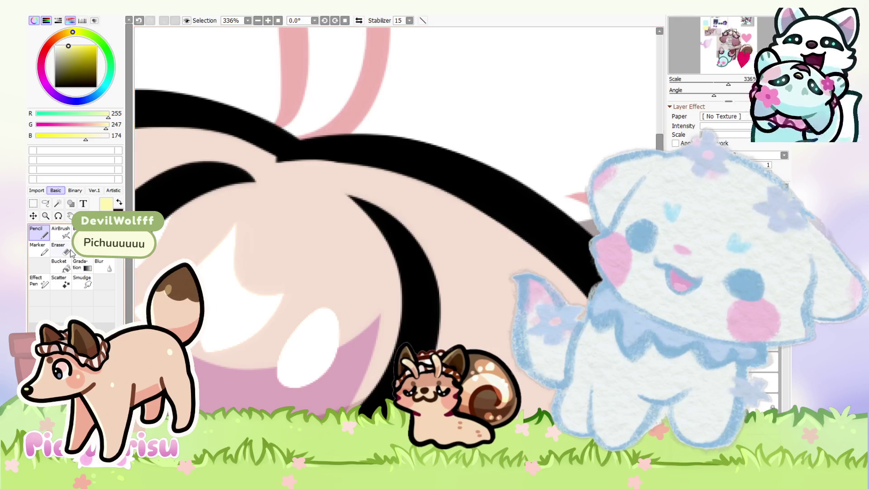
{"action": "left_click_drag", "start_coordinate": [320, 300], "coordinate": [274, 407]}
{"action": "left_click_drag", "start_coordinate": [325, 296], "coordinate": [287, 369]}
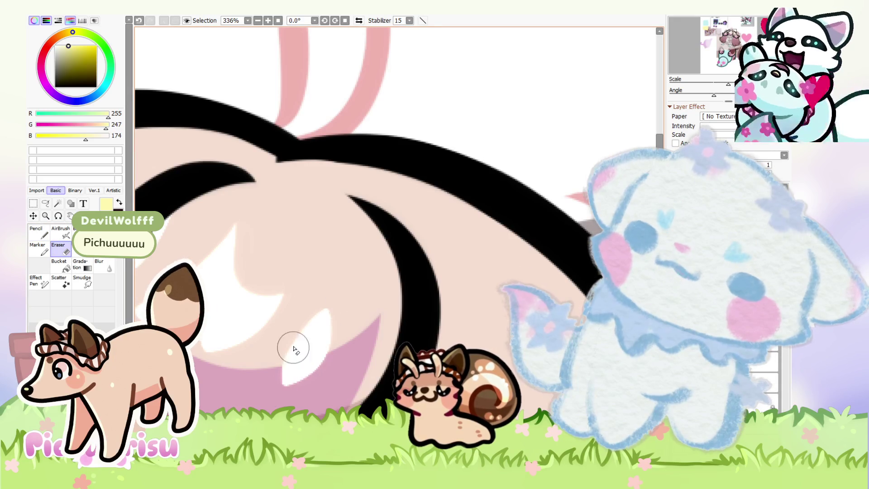
{"action": "scroll", "coordinate": [314, 331], "scroll_direction": "down", "scroll_amount": 6}
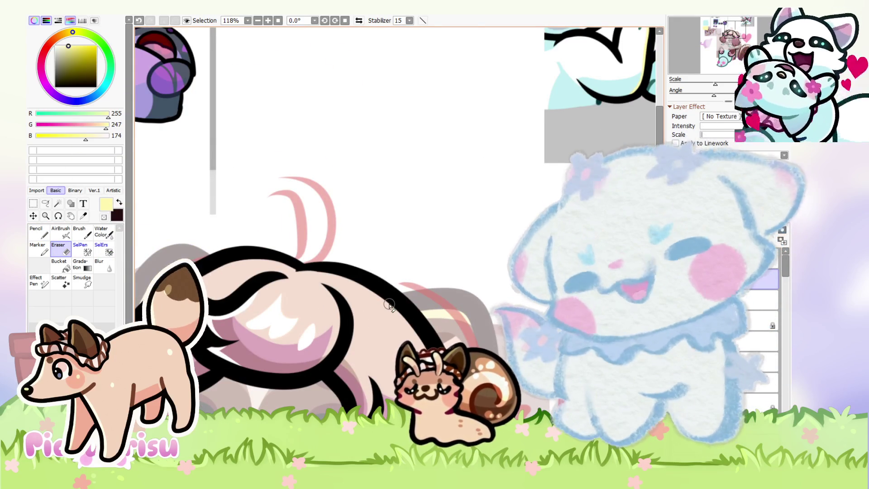
{"action": "key", "text": "n"}
{"action": "scroll", "coordinate": [292, 344], "scroll_direction": "up", "scroll_amount": 6}
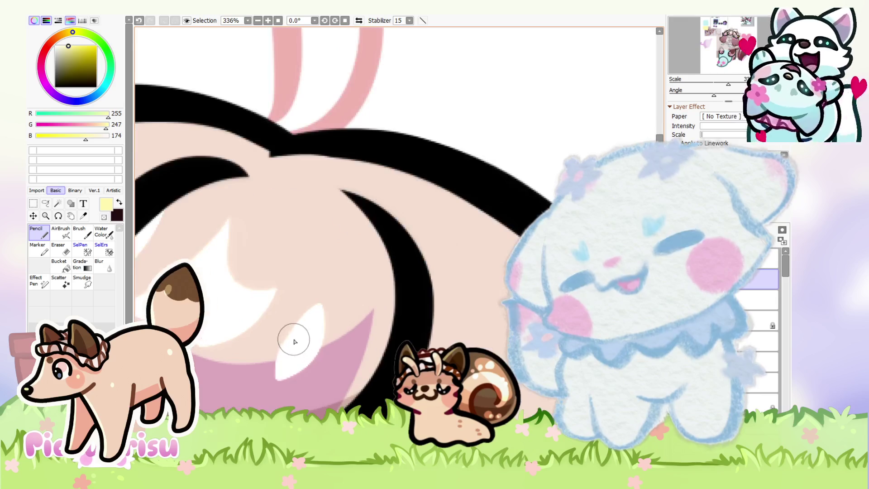
{"action": "mouse_move", "coordinate": [286, 379]}
{"action": "left_mouse_down"}
{"action": "mouse_move", "coordinate": [277, 295]}
{"action": "mouse_move", "coordinate": [295, 351]}
{"action": "left_mouse_up"}
{"action": "key", "text": "e"}
{"action": "scroll", "coordinate": [301, 330], "scroll_direction": "down", "scroll_amount": 6}
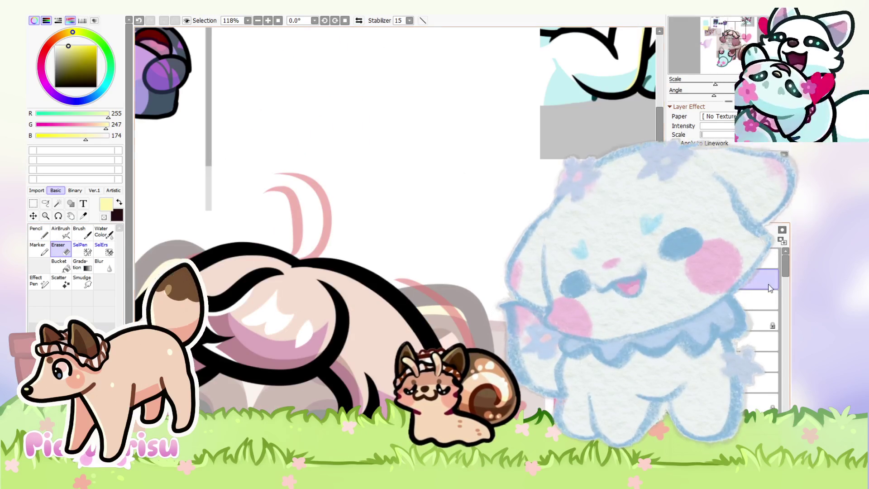
{"action": "key", "text": "ctrl+z"}
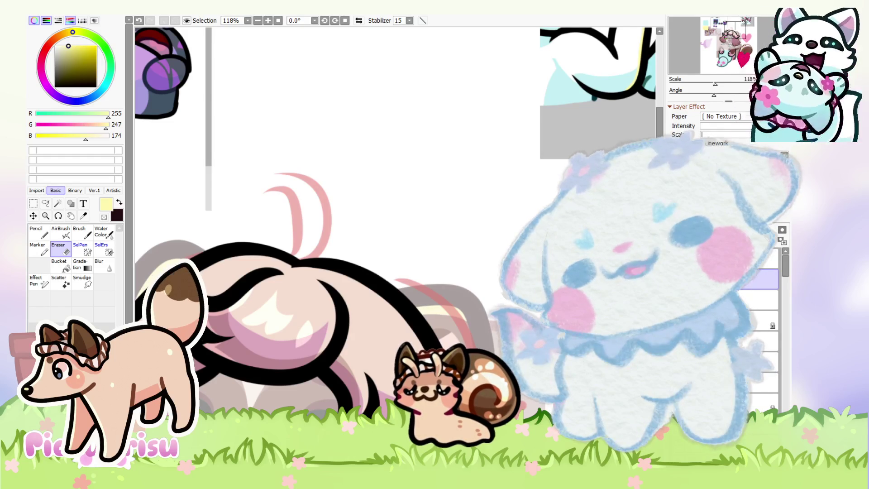
{"action": "scroll", "coordinate": [139, 232], "scroll_direction": "down", "scroll_amount": 1}
{"action": "scroll", "coordinate": [140, 232], "scroll_direction": "down", "scroll_amount": 3}
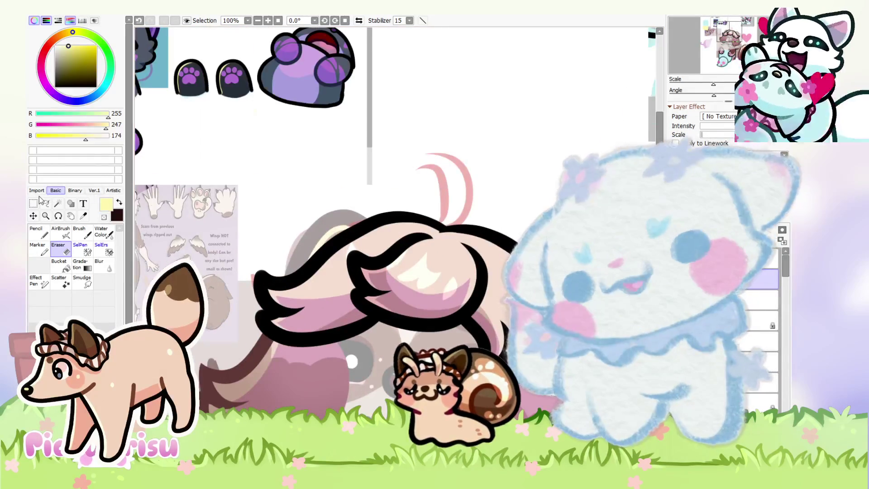
Lasso one hair highlight and start transforming it with Ctrl+T
{"action": "key", "text": "l"}
{"action": "scroll", "coordinate": [433, 312], "scroll_direction": "up", "scroll_amount": 3}
{"action": "mouse_move", "coordinate": [502, 299]}
{"action": "left_mouse_down"}
{"action": "mouse_move", "coordinate": [561, 213]}
{"action": "mouse_move", "coordinate": [461, 270]}
{"action": "mouse_move", "coordinate": [466, 276]}
{"action": "left_mouse_up"}
{"action": "key", "text": "ctrl+t"}
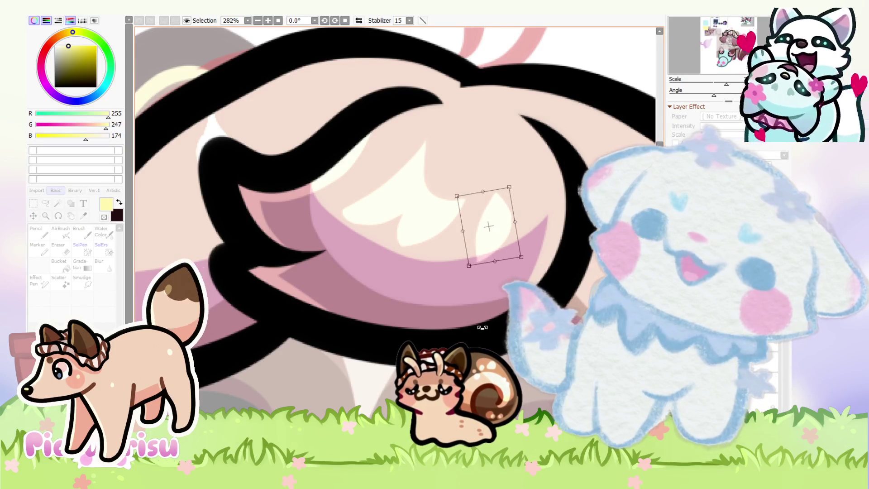
Confirm the highlight's transformation and zoom in on the pink hair area
{"action": "key", "text": "Return"}
{"action": "scroll", "coordinate": [369, 359], "scroll_direction": "down", "scroll_amount": 2}
{"action": "scroll", "coordinate": [370, 359], "scroll_direction": "down", "scroll_amount": 2}
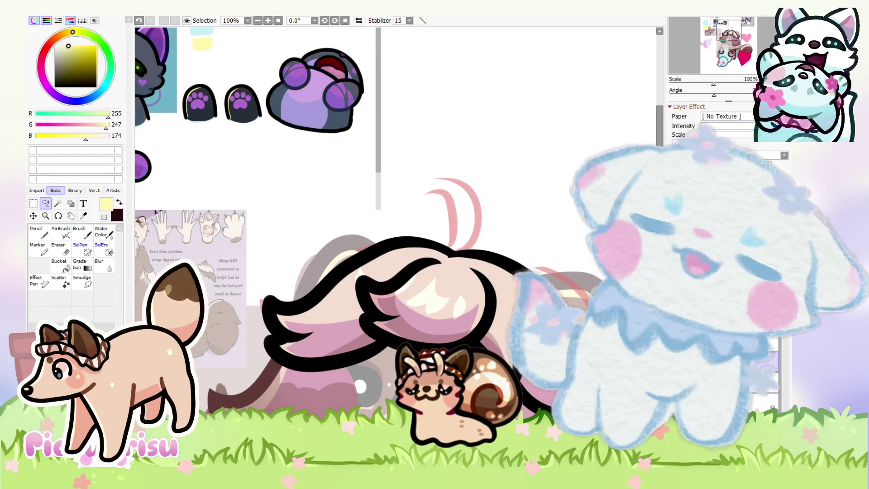
{"action": "scroll", "coordinate": [337, 280], "scroll_direction": "up", "scroll_amount": 1}
{"action": "key", "text": "n"}
{"action": "scroll", "coordinate": [353, 257], "scroll_direction": "up", "scroll_amount": 1}
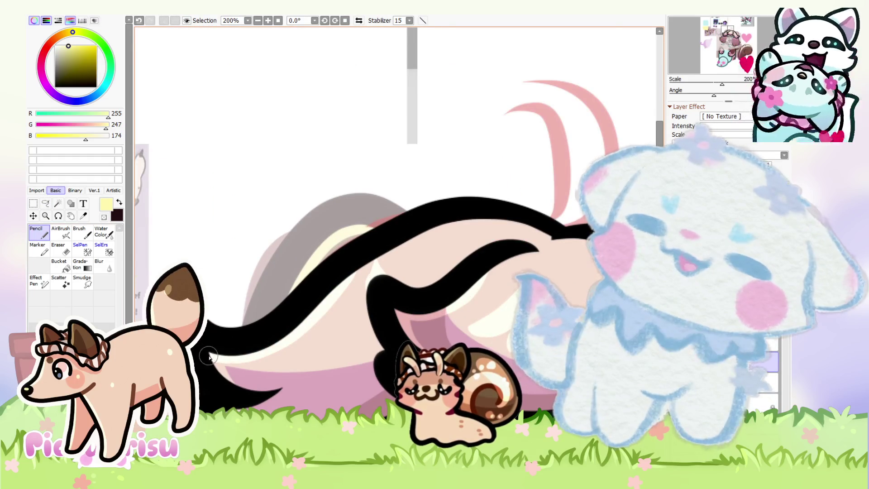
{"action": "scroll", "coordinate": [210, 355], "scroll_direction": "down", "scroll_amount": 2}
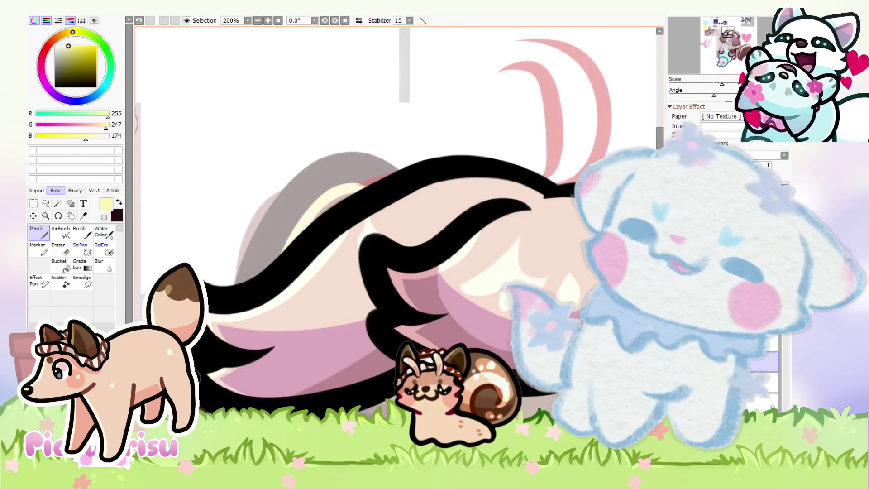
{"action": "scroll", "coordinate": [282, 326], "scroll_direction": "down", "scroll_amount": 3}
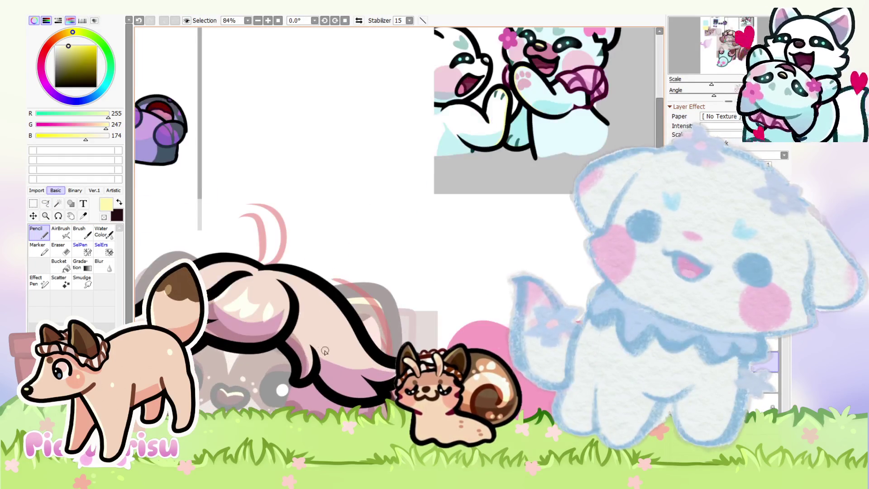
{"action": "scroll", "coordinate": [311, 363], "scroll_direction": "up", "scroll_amount": 3}
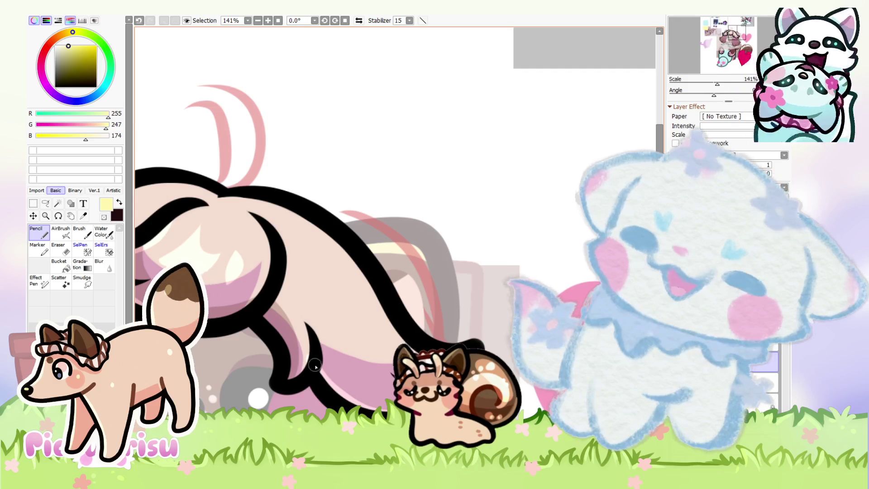
{"action": "scroll", "coordinate": [312, 362], "scroll_direction": "down", "scroll_amount": 3}
{"action": "scroll", "coordinate": [290, 326], "scroll_direction": "up", "scroll_amount": 3}
{"action": "scroll", "coordinate": [279, 313], "scroll_direction": "up", "scroll_amount": 1}
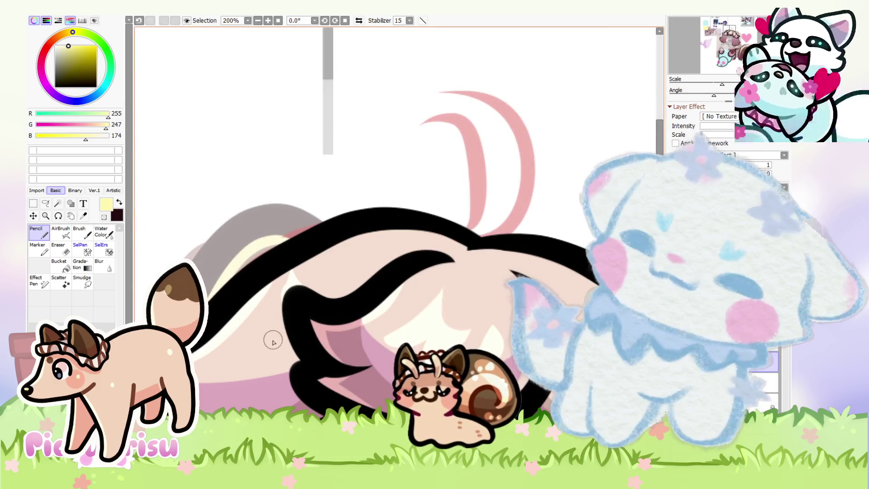
{"action": "scroll", "coordinate": [275, 337], "scroll_direction": "down", "scroll_amount": 2}
{"action": "scroll", "coordinate": [289, 322], "scroll_direction": "up", "scroll_amount": 3}
{"action": "scroll", "coordinate": [291, 335], "scroll_direction": "down", "scroll_amount": 4}
{"action": "scroll", "coordinate": [397, 346], "scroll_direction": "up", "scroll_amount": 2}
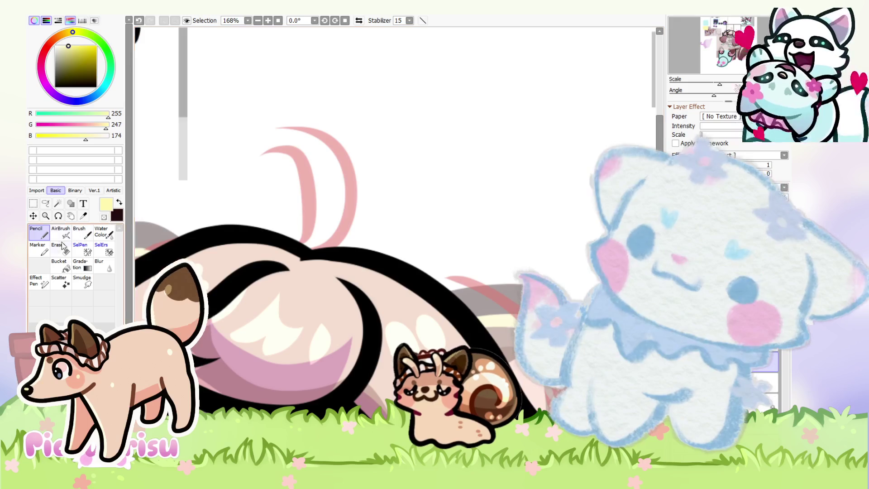
Paint a large cream highlight over the pink hair and erase back its left edge
{"action": "key", "text": "e"}
{"action": "scroll", "coordinate": [362, 314], "scroll_direction": "up", "scroll_amount": 3}
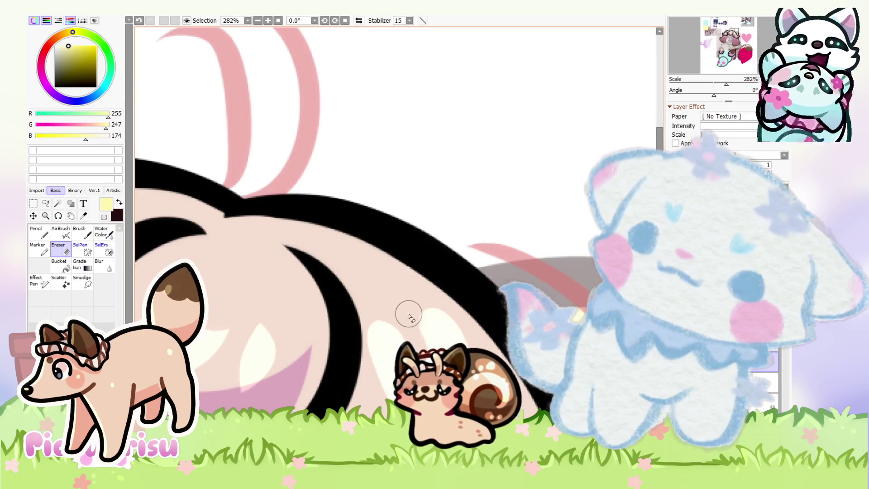
{"action": "scroll", "coordinate": [291, 311], "scroll_direction": "down", "scroll_amount": 3}
{"action": "scroll", "coordinate": [307, 287], "scroll_direction": "up", "scroll_amount": 4}
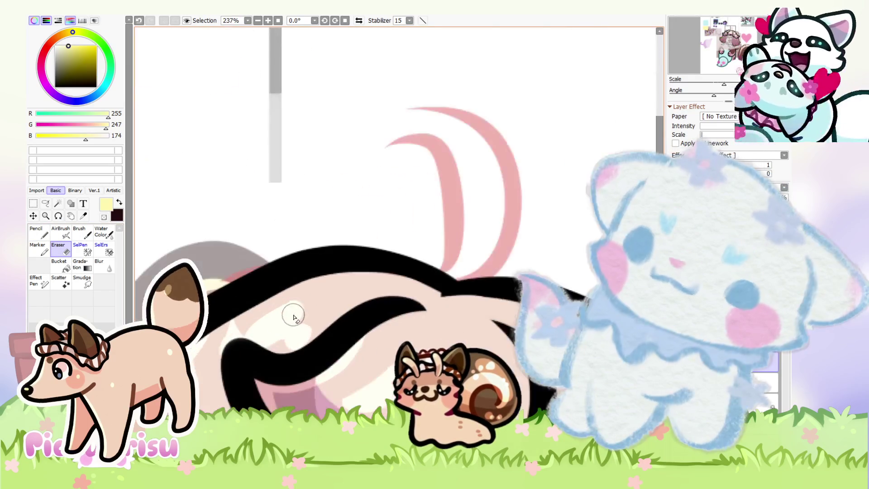
{"action": "scroll", "coordinate": [314, 336], "scroll_direction": "down", "scroll_amount": 4}
{"action": "scroll", "coordinate": [283, 334], "scroll_direction": "up", "scroll_amount": 3}
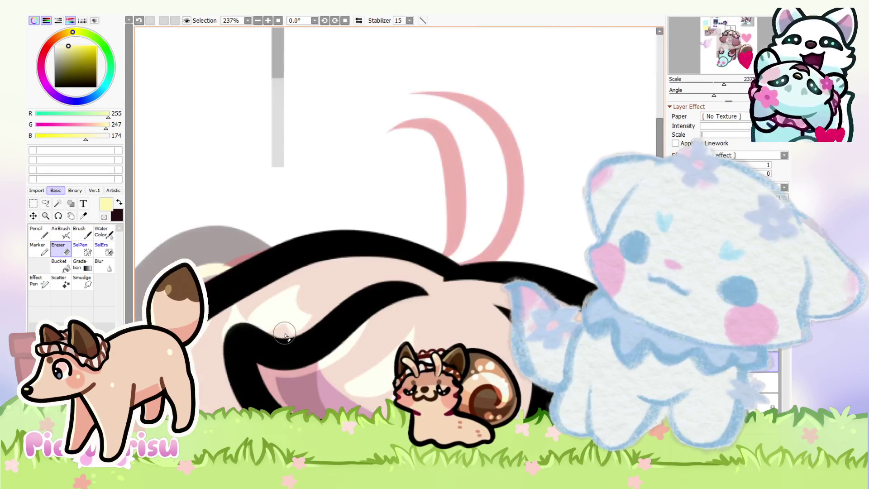
{"action": "scroll", "coordinate": [278, 337], "scroll_direction": "down", "scroll_amount": 4}
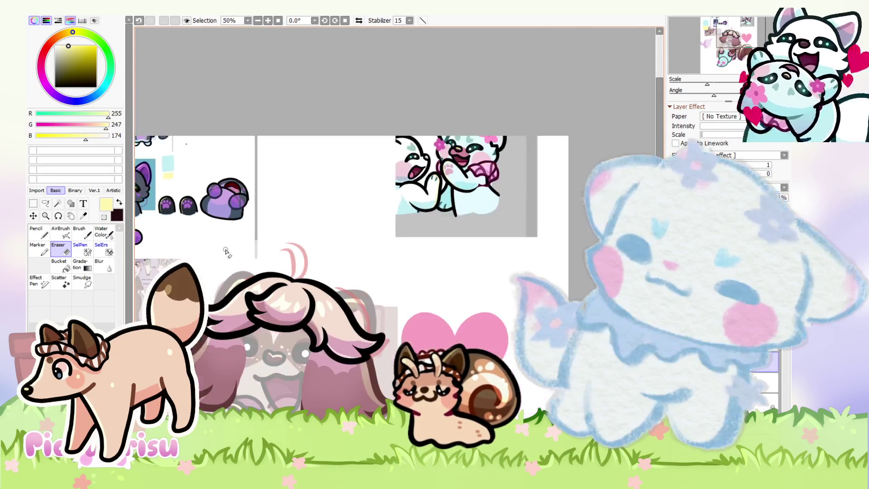
{"action": "key", "text": "n"}
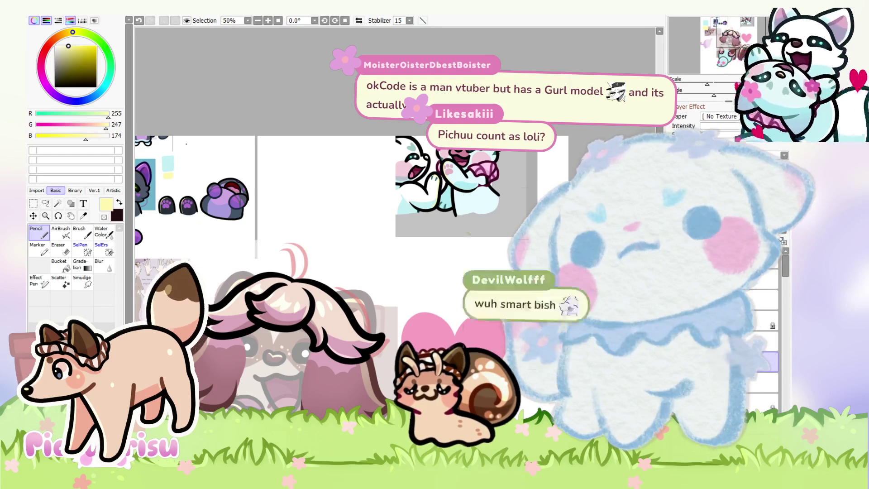
{"action": "scroll", "coordinate": [317, 226], "scroll_direction": "up", "scroll_amount": 2}
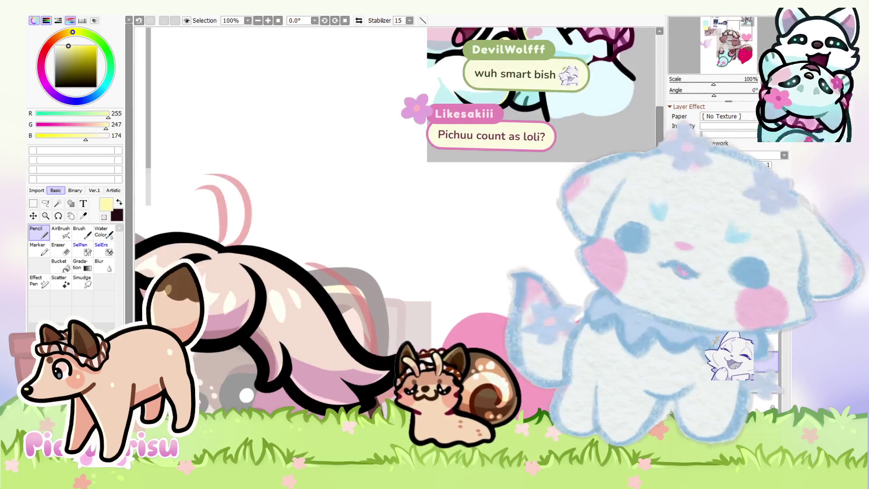
{"action": "scroll", "coordinate": [317, 227], "scroll_direction": "up", "scroll_amount": 5}
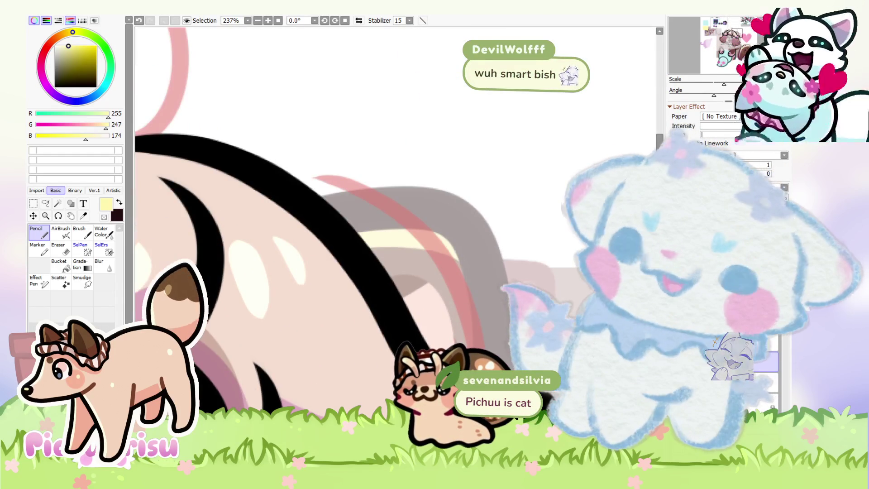
{"action": "scroll", "coordinate": [253, 258], "scroll_direction": "up", "scroll_amount": 4}
{"action": "mouse_move", "coordinate": [241, 297]}
{"action": "left_mouse_down"}
{"action": "mouse_move", "coordinate": [291, 258]}
{"action": "mouse_move", "coordinate": [345, 363]}
{"action": "mouse_move", "coordinate": [310, 316]}
{"action": "mouse_move", "coordinate": [321, 326]}
{"action": "left_mouse_up"}
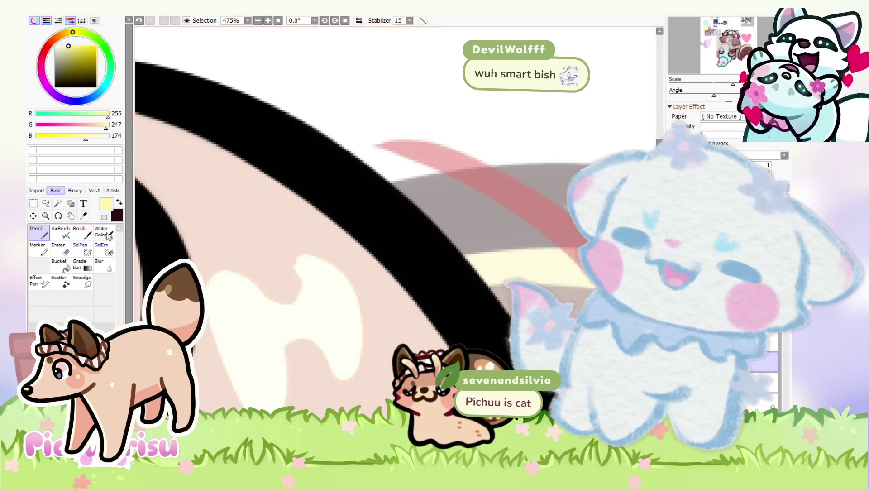
{"action": "key", "text": "e"}
{"action": "left_click_drag", "start_coordinate": [281, 291], "coordinate": [310, 358]}
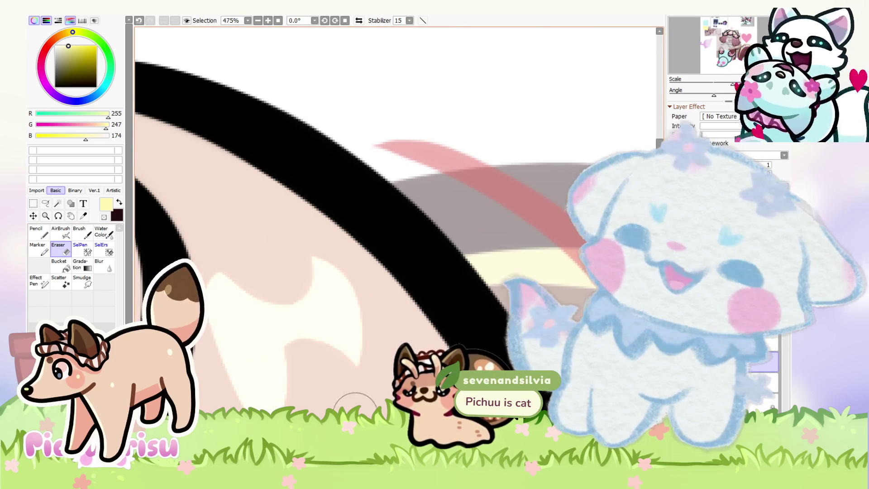
Zoom out and pick dark reddish brown (R 95, G 57, B 55)
{"action": "scroll", "coordinate": [340, 353], "scroll_direction": "down", "scroll_amount": 8}
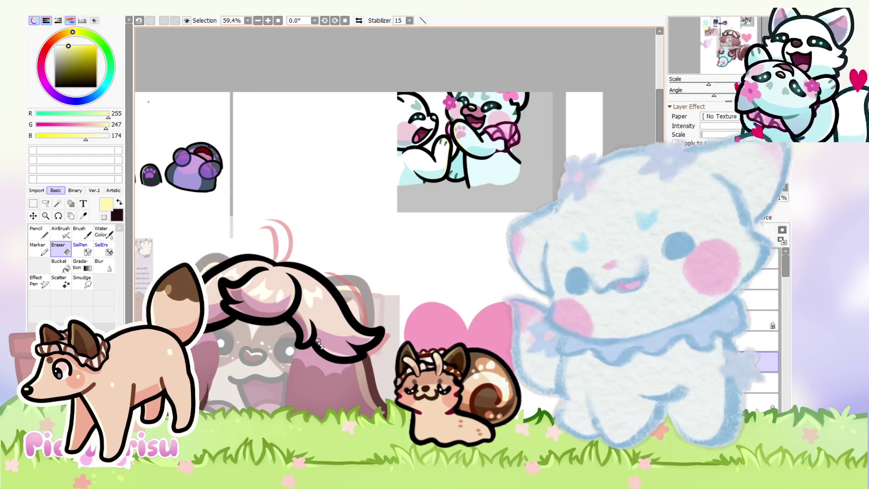
{"action": "scroll", "coordinate": [348, 361], "scroll_direction": "up", "scroll_amount": 4}
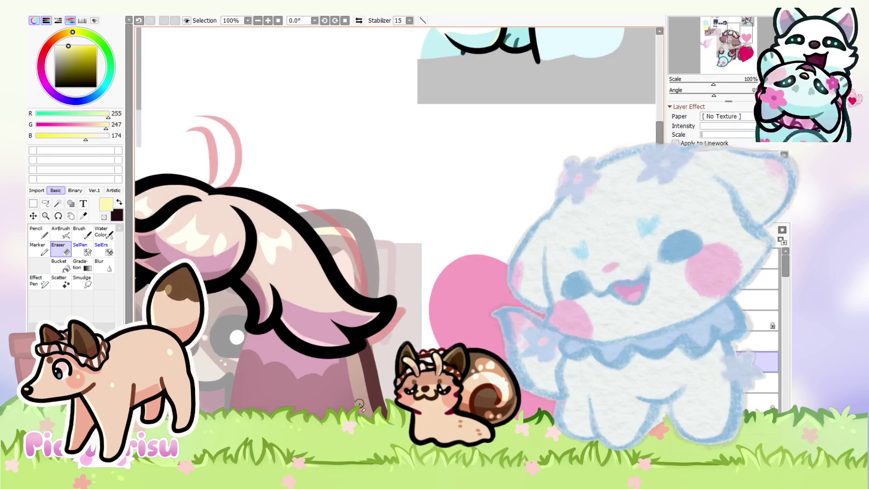
{"action": "left_click", "coordinate": [348, 360], "text": "alt"}
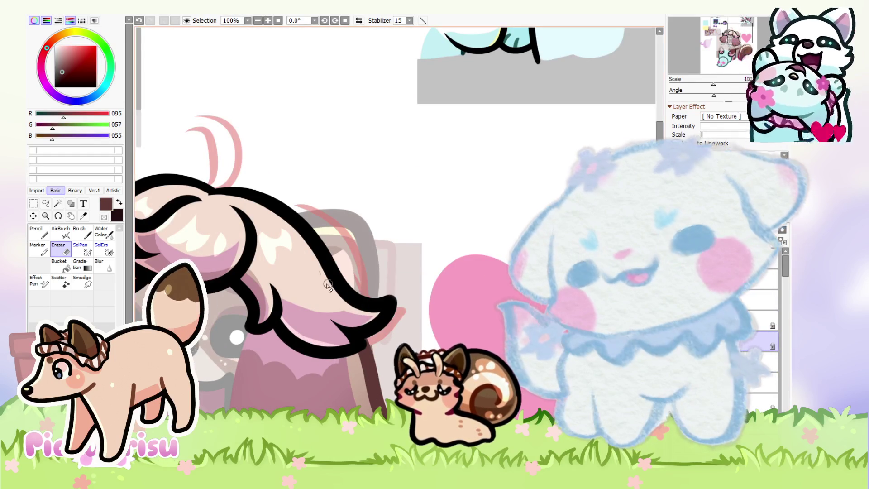
Paint a dark brown accent stroke curving through the cream hair with the Pencil
{"action": "scroll", "coordinate": [348, 267], "scroll_direction": "up", "scroll_amount": 5}
{"action": "key", "text": "n"}
{"action": "scroll", "coordinate": [269, 299], "scroll_direction": "up", "scroll_amount": 1}
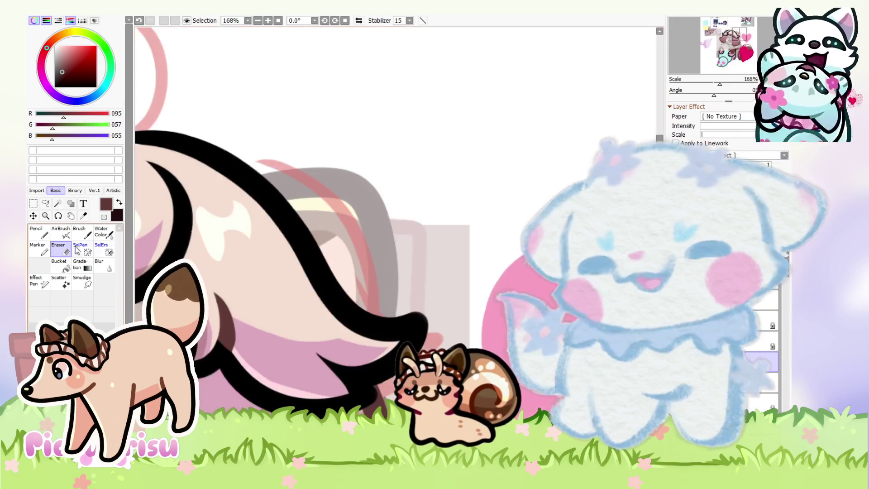
{"action": "key", "text": "minus"}
{"action": "key", "text": "minus"}
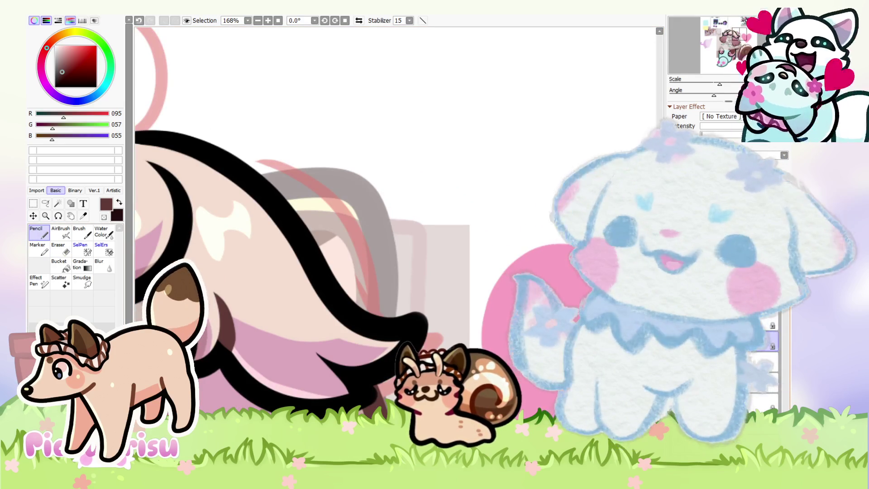
{"action": "scroll", "coordinate": [340, 370], "scroll_direction": "up", "scroll_amount": 4}
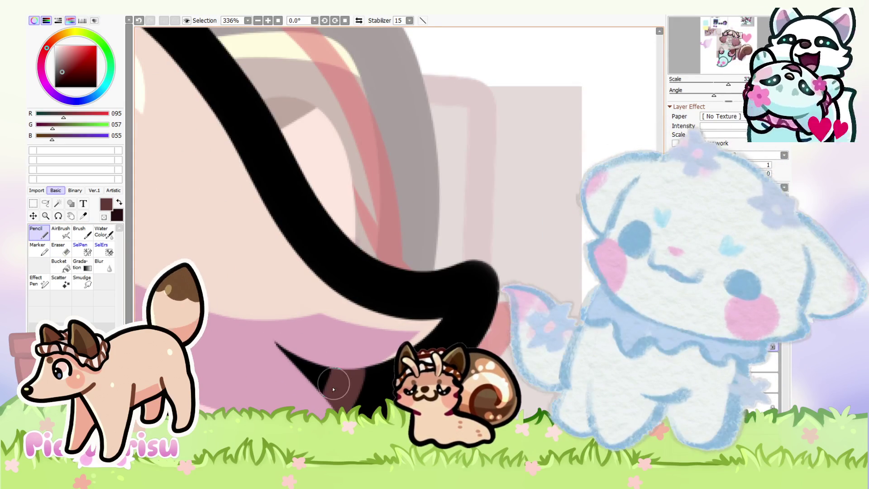
{"action": "scroll", "coordinate": [341, 285], "scroll_direction": "down", "scroll_amount": 5}
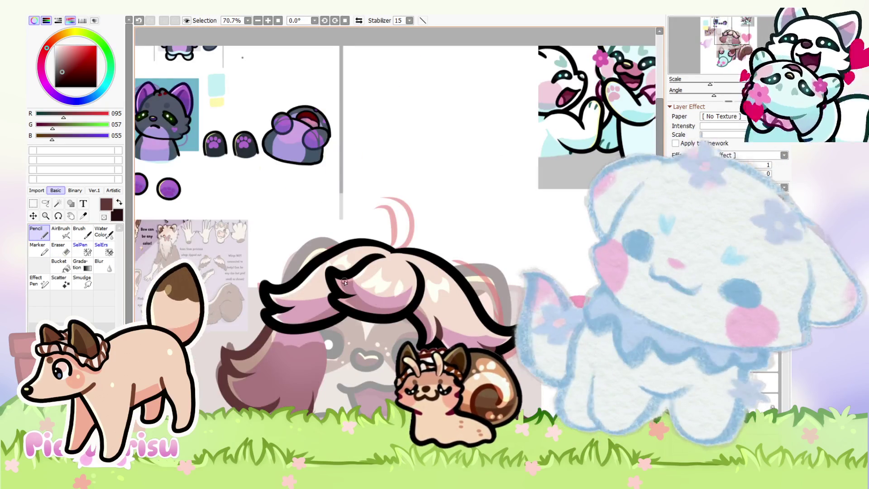
{"action": "scroll", "coordinate": [341, 285], "scroll_direction": "up", "scroll_amount": 2}
{"action": "left_click_drag", "start_coordinate": [349, 323], "coordinate": [275, 355]}
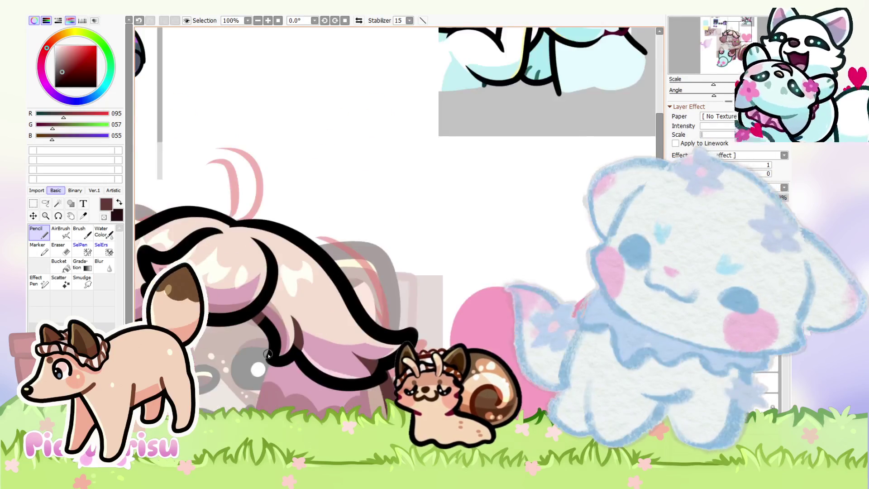
{"action": "scroll", "coordinate": [274, 354], "scroll_direction": "down", "scroll_amount": 5}
{"action": "scroll", "coordinate": [306, 359], "scroll_direction": "up", "scroll_amount": 8}
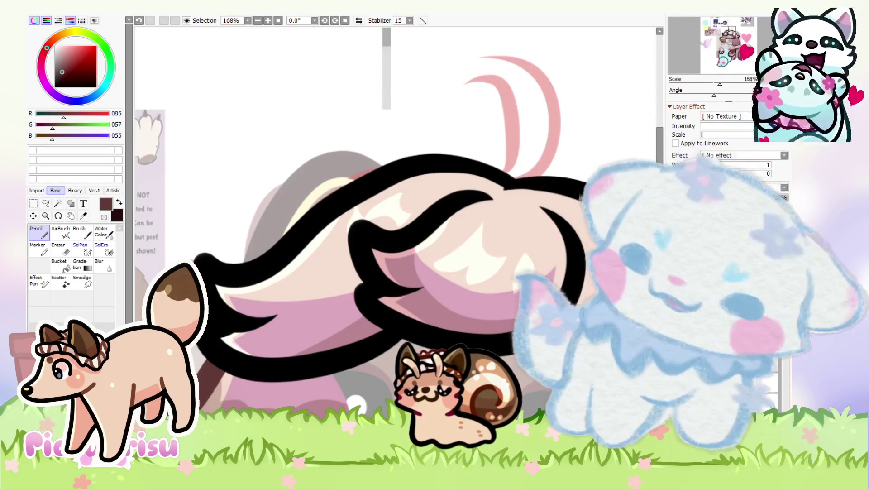
{"action": "mouse_move", "coordinate": [245, 312]}
{"action": "left_mouse_down"}
{"action": "mouse_move", "coordinate": [235, 321]}
{"action": "mouse_move", "coordinate": [254, 316]}
{"action": "mouse_move", "coordinate": [273, 337]}
{"action": "left_mouse_up"}
{"action": "scroll", "coordinate": [362, 316], "scroll_direction": "down", "scroll_amount": 5}
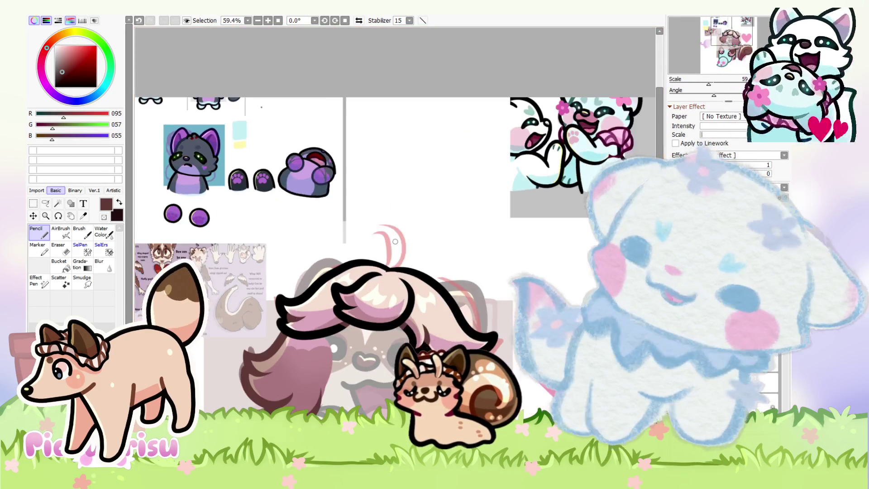
{"action": "scroll", "coordinate": [405, 222], "scroll_direction": "up", "scroll_amount": 4}
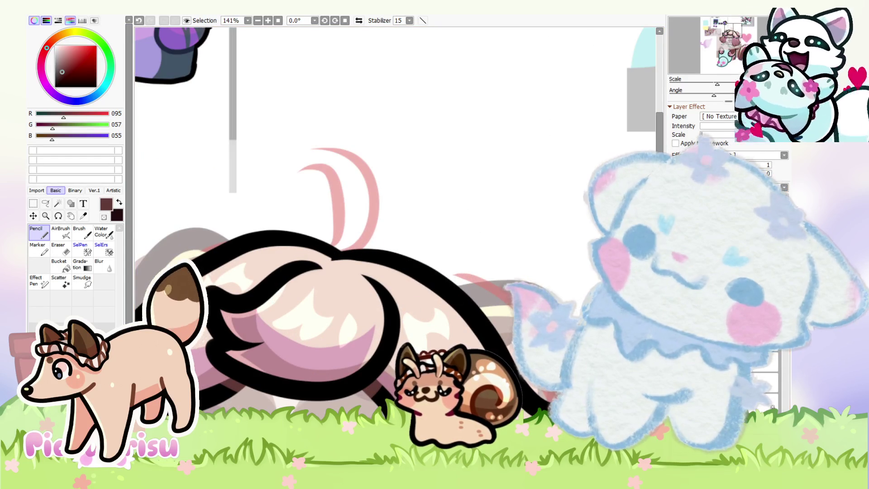
Make the brush smaller and toggle between black and dark brown, ending on dark brown
{"action": "key", "text": "["}
{"action": "key", "text": "["}
{"action": "key", "text": "["}
{"action": "scroll", "coordinate": [271, 322], "scroll_direction": "up", "scroll_amount": 1}
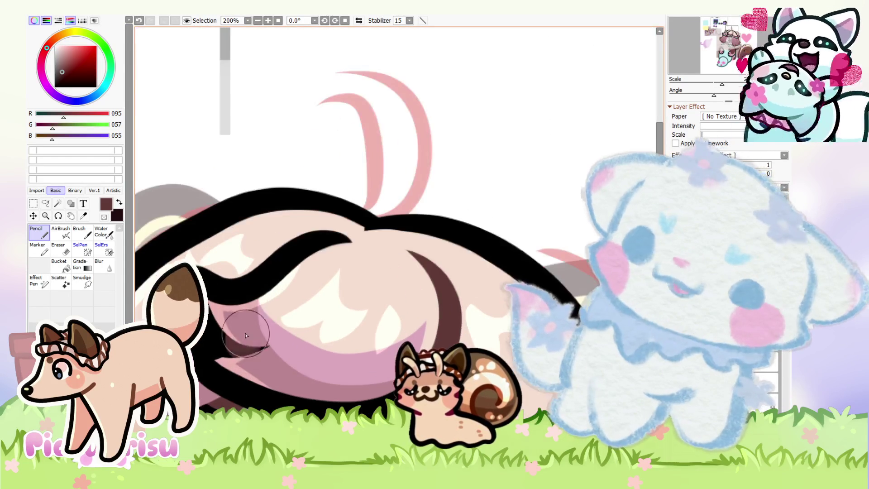
{"action": "scroll", "coordinate": [341, 267], "scroll_direction": "down", "scroll_amount": 3}
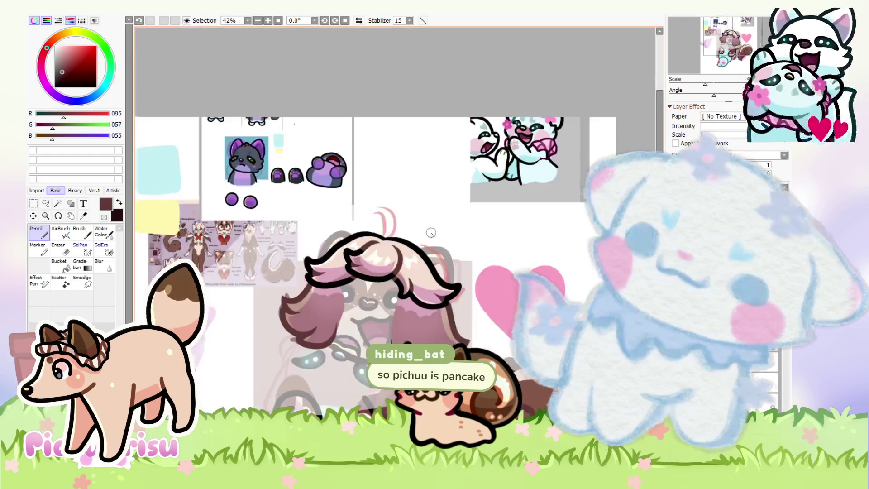
{"action": "scroll", "coordinate": [421, 274], "scroll_direction": "up", "scroll_amount": 2}
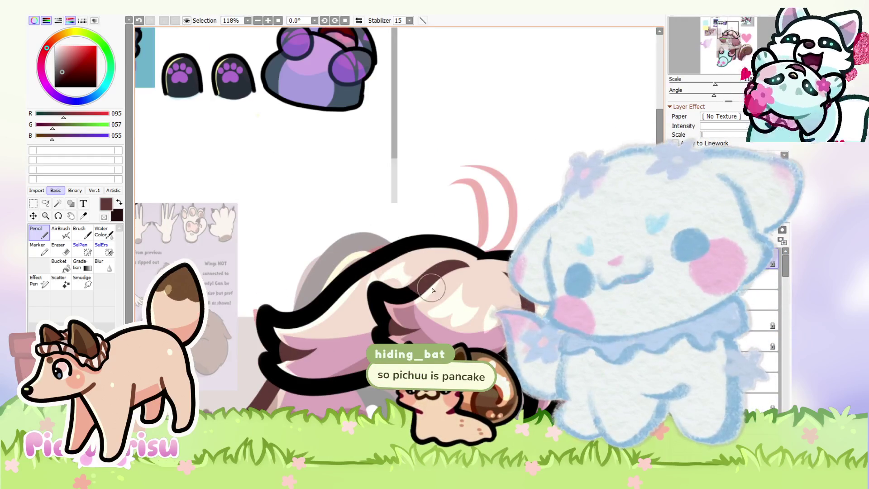
{"action": "left_click", "coordinate": [400, 302], "text": "alt"}
{"action": "left_click", "coordinate": [426, 277], "text": "alt"}
{"action": "left_click", "coordinate": [403, 299], "text": "alt"}
{"action": "left_click", "coordinate": [428, 275], "text": "alt"}
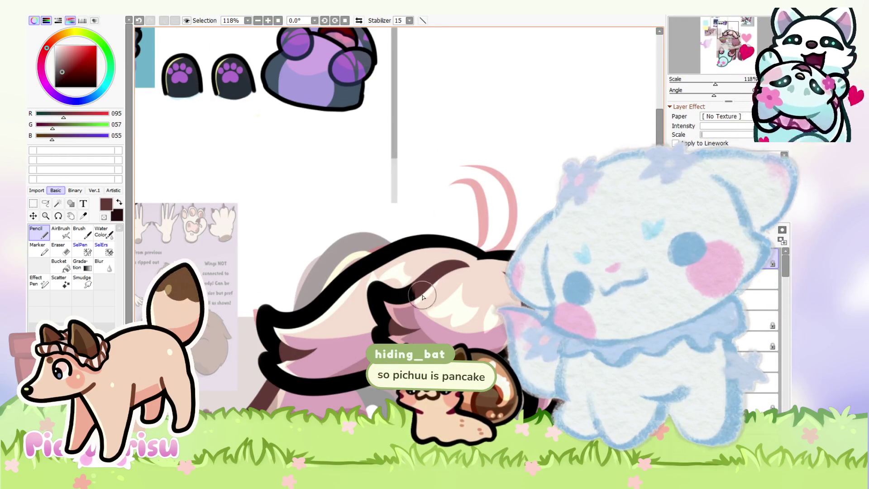
{"action": "left_click", "coordinate": [401, 301], "text": "alt"}
{"action": "left_click", "coordinate": [424, 282], "text": "alt"}
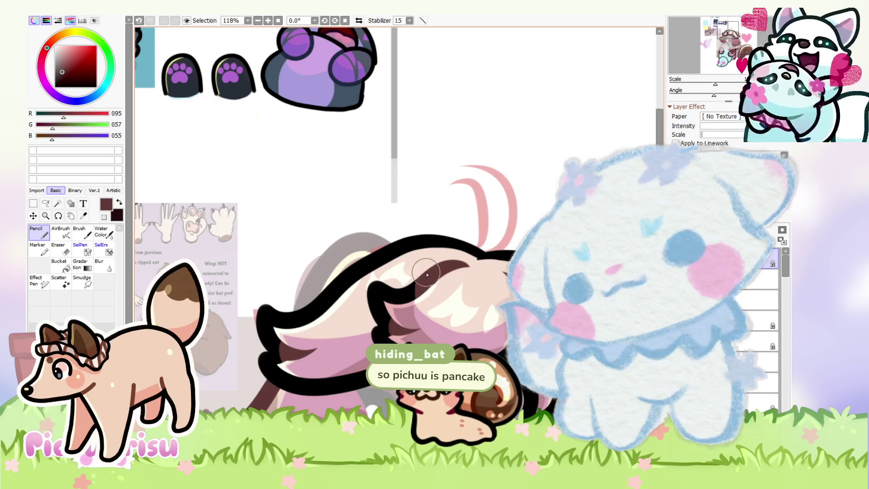
{"action": "scroll", "coordinate": [426, 275], "scroll_direction": "down", "scroll_amount": 5}
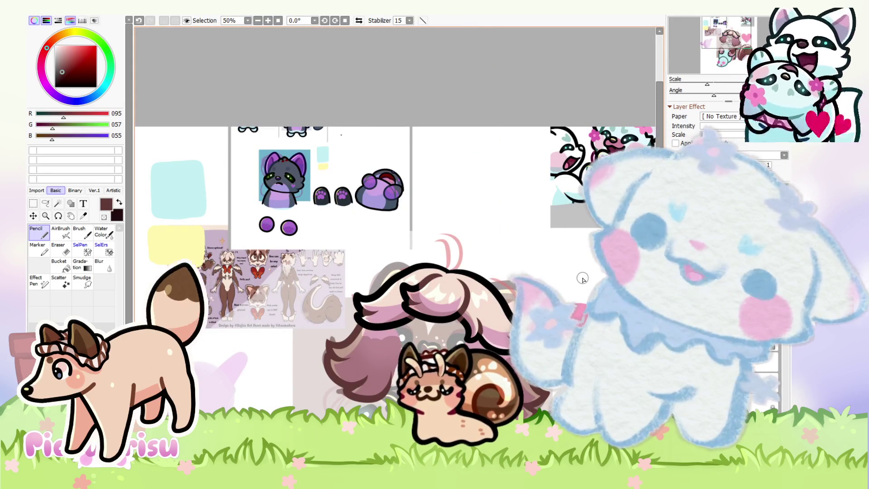
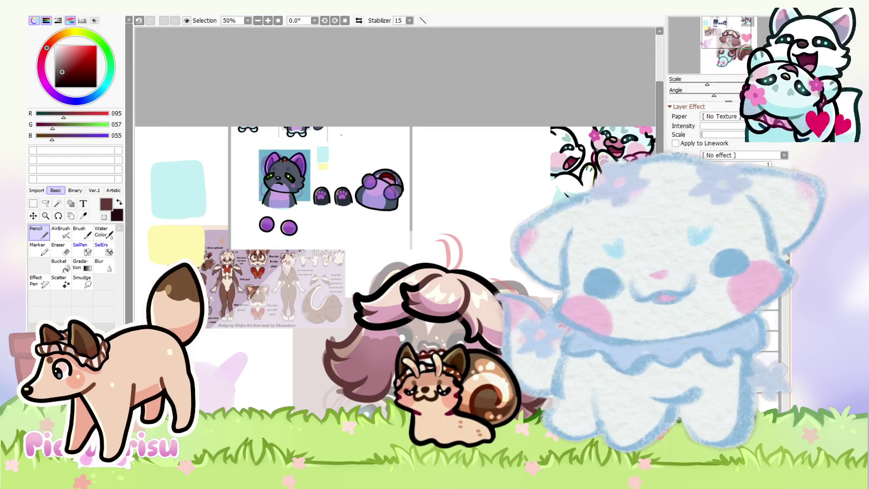
Zoom in on the pink tail sketch and draw a black crescent outline with the Pencil
{"action": "scroll", "coordinate": [553, 77], "scroll_direction": "up", "scroll_amount": 1}
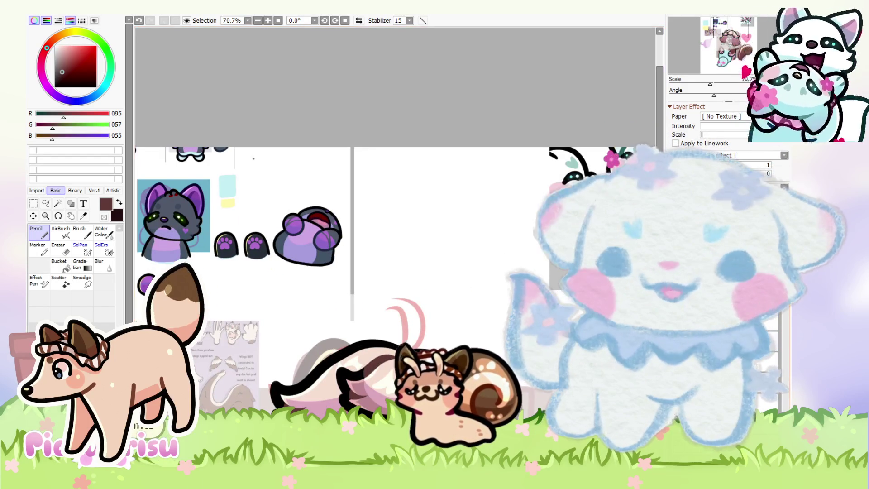
{"action": "scroll", "coordinate": [465, 326], "scroll_direction": "up", "scroll_amount": 1}
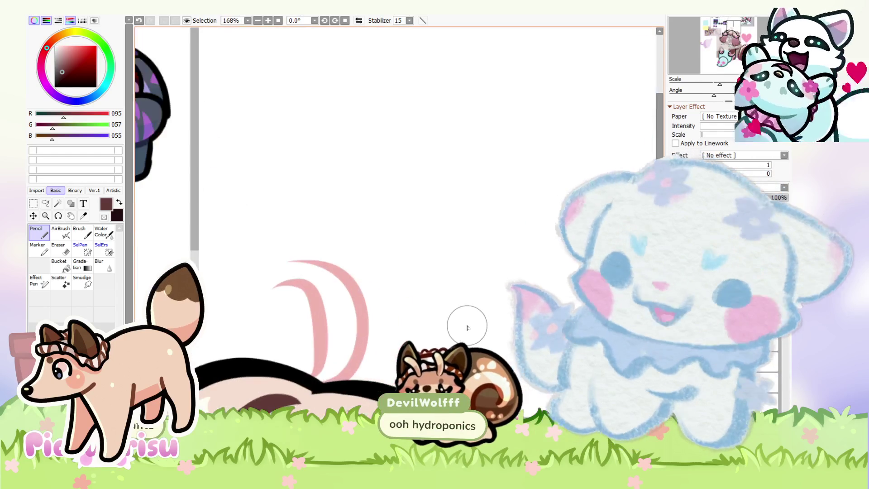
{"action": "left_click_drag", "start_coordinate": [394, 240], "coordinate": [305, 360]}
{"action": "scroll", "coordinate": [293, 390], "scroll_direction": "up", "scroll_amount": 2}
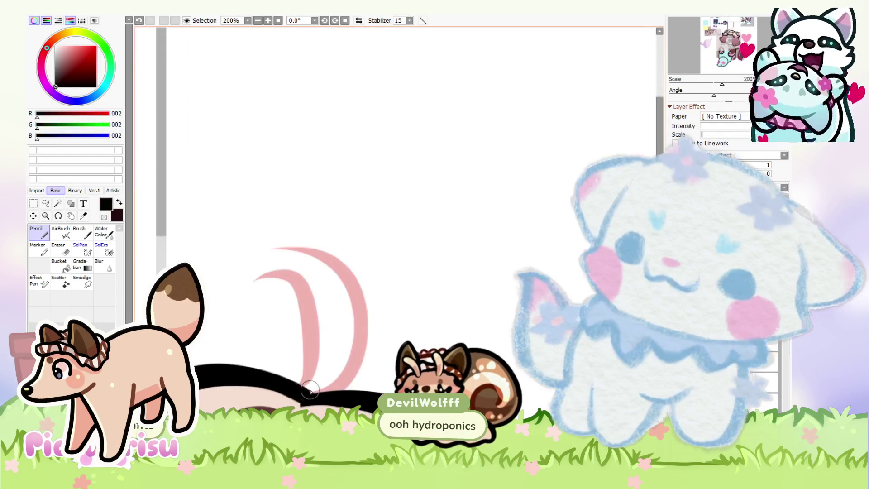
{"action": "left_click", "coordinate": [294, 393], "text": "alt"}
{"action": "mouse_move", "coordinate": [353, 389]}
{"action": "left_mouse_down"}
{"action": "mouse_move", "coordinate": [291, 242]}
{"action": "mouse_move", "coordinate": [295, 402]}
{"action": "left_mouse_up"}
Move the black crescent outline higher up and tidy it with the Eraser
{"action": "key", "text": "ctrl+z"}
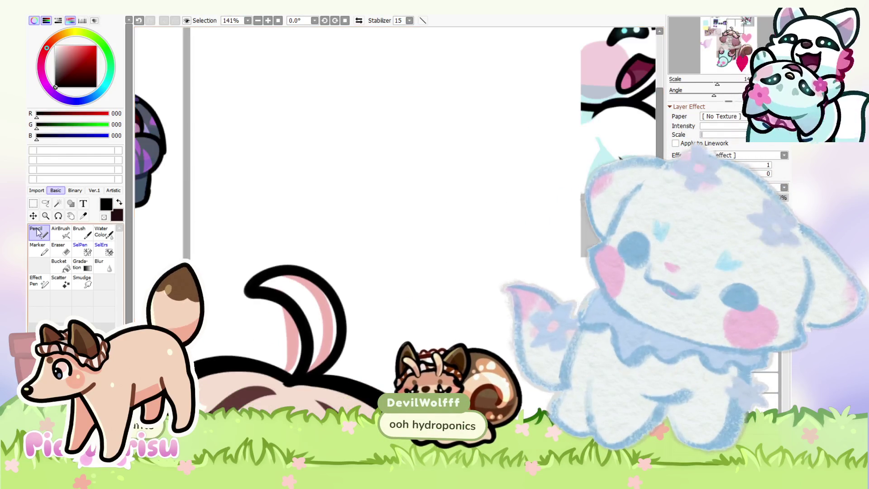
{"action": "left_click", "coordinate": [33, 216]}
{"action": "mouse_move", "coordinate": [290, 335]}
{"action": "left_mouse_down"}
{"action": "mouse_move", "coordinate": [280, 272]}
{"action": "mouse_move", "coordinate": [219, 246]}
{"action": "left_mouse_up"}
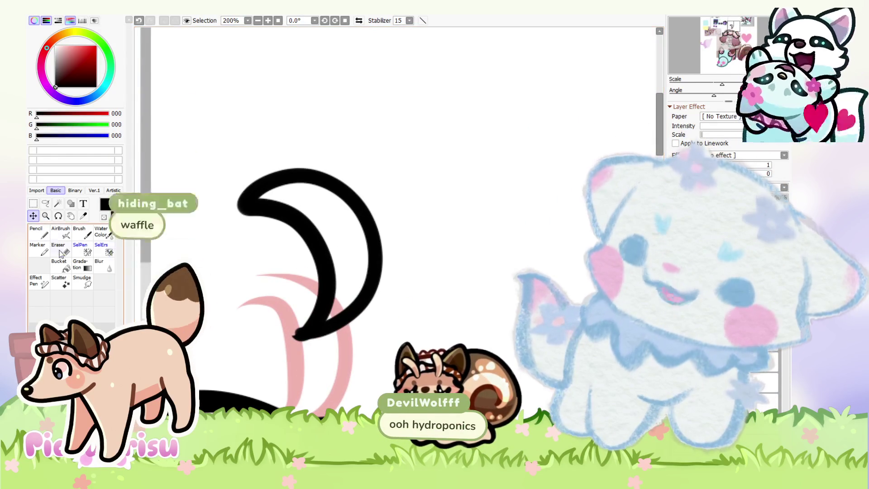
{"action": "key", "text": "e"}
{"action": "scroll", "coordinate": [242, 219], "scroll_direction": "up", "scroll_amount": 1}
{"action": "scroll", "coordinate": [286, 275], "scroll_direction": "down", "scroll_amount": 4}
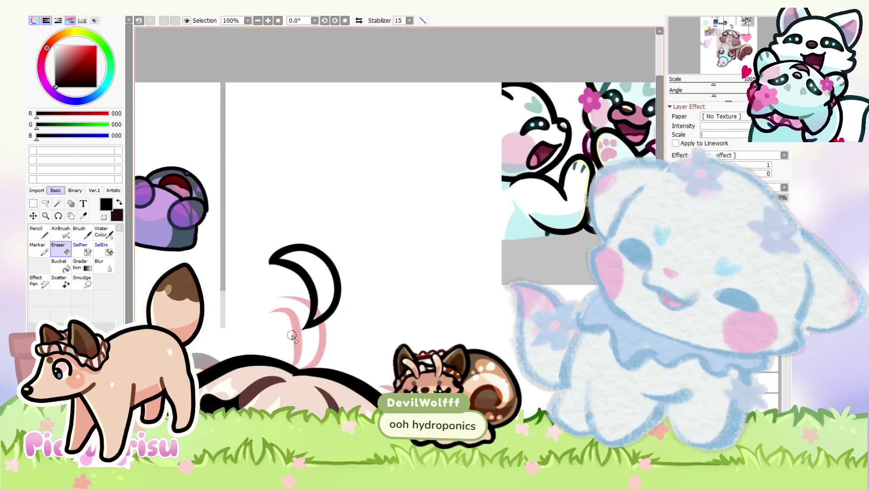
Pick a pink colour and begin filling the inside of the crescent
{"action": "key", "text": "n"}
{"action": "left_click", "coordinate": [286, 393], "text": "alt"}
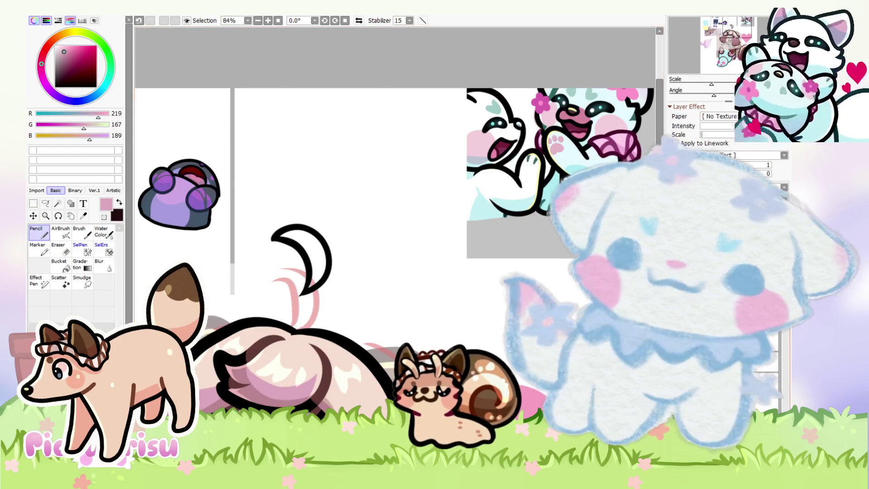
{"action": "scroll", "coordinate": [311, 322], "scroll_direction": "up", "scroll_amount": 3}
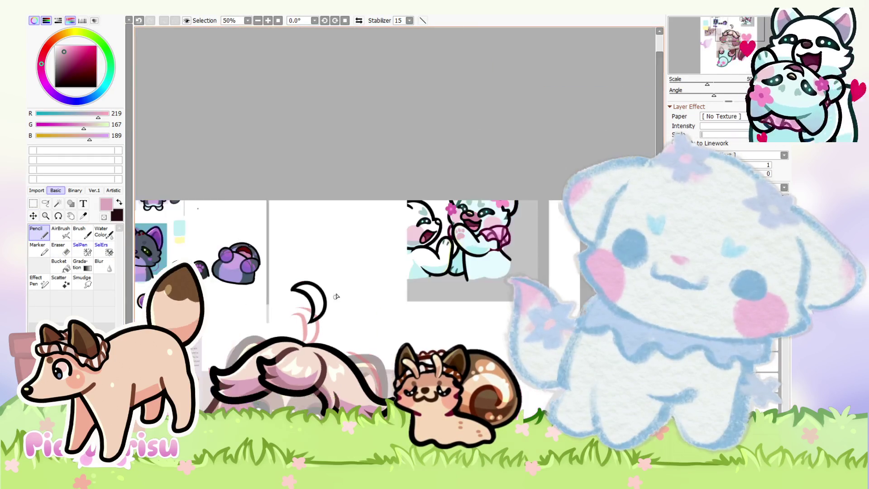
{"action": "mouse_move", "coordinate": [310, 322]}
{"action": "left_mouse_down"}
{"action": "mouse_move", "coordinate": [249, 290]}
{"action": "mouse_move", "coordinate": [230, 294]}
{"action": "mouse_move", "coordinate": [277, 301]}
{"action": "left_mouse_up"}
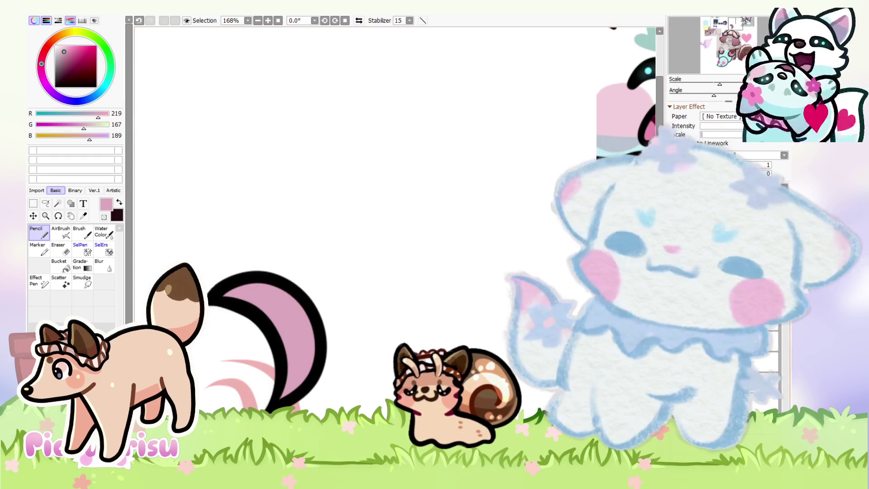
Sample a light pink from the artwork and shade the crescent's upper area with it
{"action": "scroll", "coordinate": [533, 229], "scroll_direction": "down", "scroll_amount": 3}
{"action": "left_click", "coordinate": [369, 252], "text": "alt"}
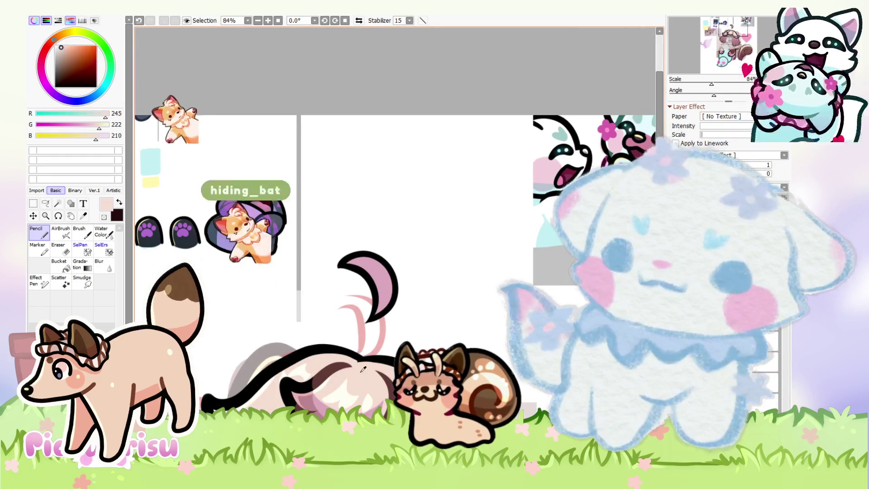
{"action": "scroll", "coordinate": [369, 252], "scroll_direction": "up", "scroll_amount": 3}
{"action": "mouse_move", "coordinate": [370, 252]}
{"action": "left_mouse_down"}
{"action": "mouse_move", "coordinate": [389, 289]}
{"action": "mouse_move", "coordinate": [344, 253]}
{"action": "mouse_move", "coordinate": [371, 272]}
{"action": "mouse_move", "coordinate": [393, 262]}
{"action": "left_mouse_up"}
{"action": "scroll", "coordinate": [393, 262], "scroll_direction": "down", "scroll_amount": 3}
{"action": "scroll", "coordinate": [340, 335], "scroll_direction": "up", "scroll_amount": 1}
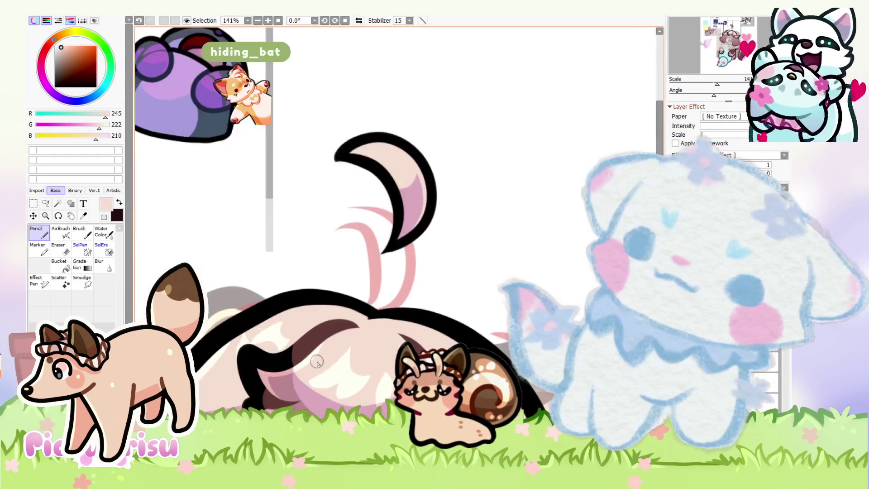
Pick a near-white cream colour as the drawing colour
{"action": "left_click", "coordinate": [340, 335], "text": "alt"}
{"action": "scroll", "coordinate": [339, 335], "scroll_direction": "down", "scroll_amount": 1}
{"action": "scroll", "coordinate": [339, 335], "scroll_direction": "up", "scroll_amount": 4}
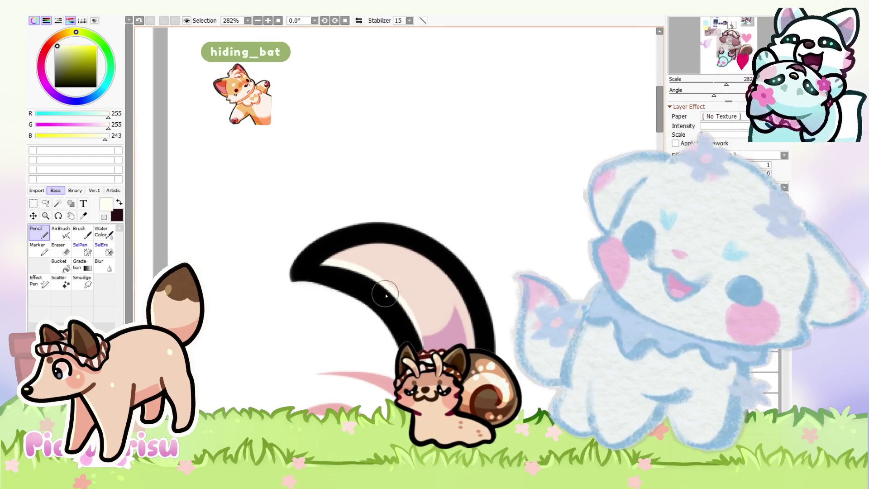
{"action": "scroll", "coordinate": [382, 238], "scroll_direction": "down", "scroll_amount": 6}
{"action": "scroll", "coordinate": [340, 271], "scroll_direction": "up", "scroll_amount": 2}
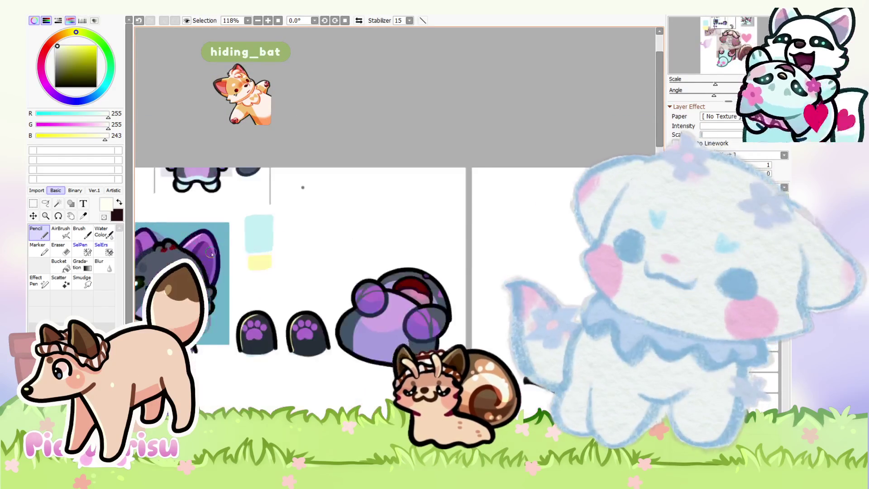
{"action": "scroll", "coordinate": [383, 65], "scroll_direction": "down", "scroll_amount": 5}
{"action": "scroll", "coordinate": [367, 338], "scroll_direction": "up", "scroll_amount": 2}
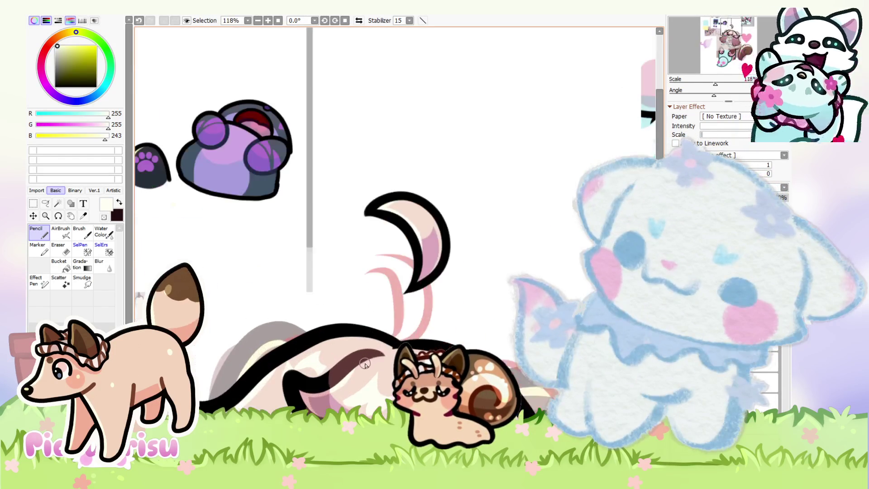
{"action": "scroll", "coordinate": [366, 338], "scroll_direction": "down", "scroll_amount": 1}
{"action": "scroll", "coordinate": [367, 338], "scroll_direction": "up", "scroll_amount": 3}
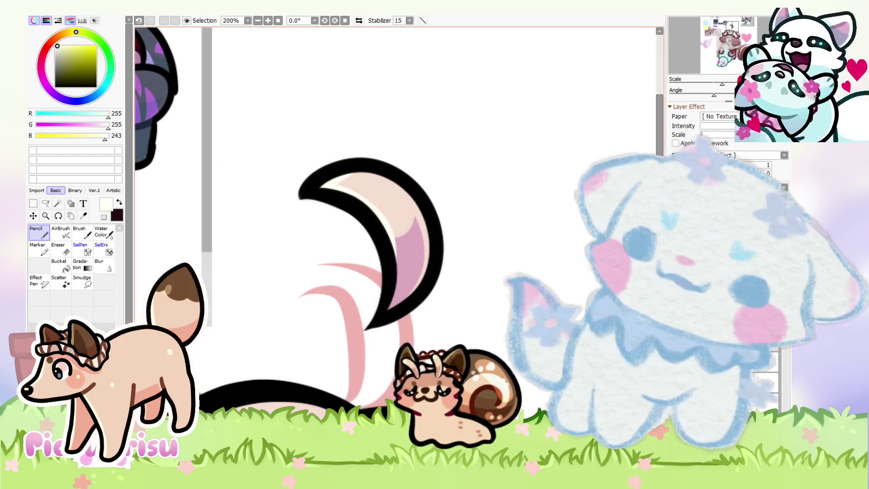
{"action": "scroll", "coordinate": [475, 344], "scroll_direction": "up", "scroll_amount": 3}
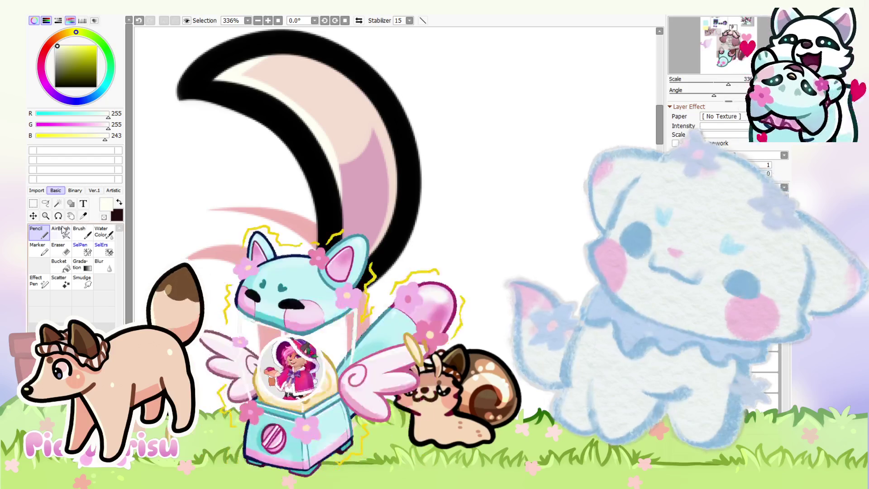
{"action": "key", "text": "e"}
{"action": "scroll", "coordinate": [151, 277], "scroll_direction": "up", "scroll_amount": 2}
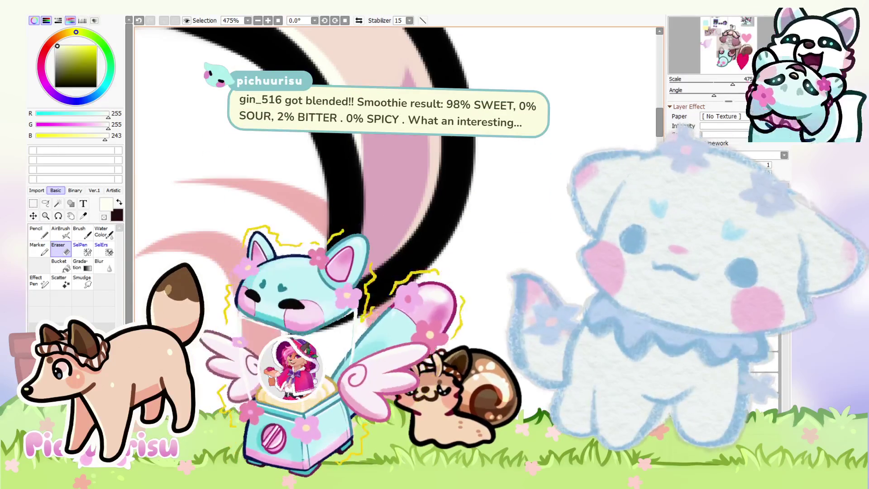
{"action": "scroll", "coordinate": [151, 277], "scroll_direction": "up", "scroll_amount": 3}
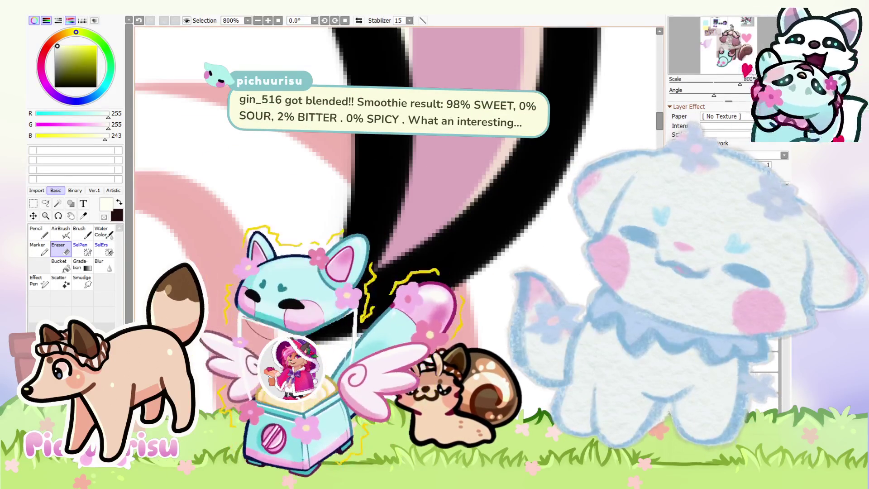
{"action": "scroll", "coordinate": [355, 307], "scroll_direction": "down", "scroll_amount": 7}
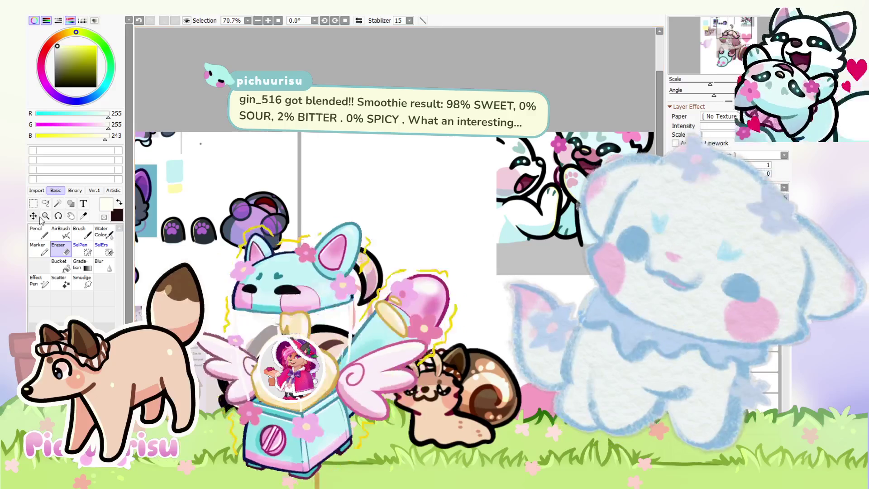
{"action": "scroll", "coordinate": [444, 231], "scroll_direction": "down", "scroll_amount": 4}
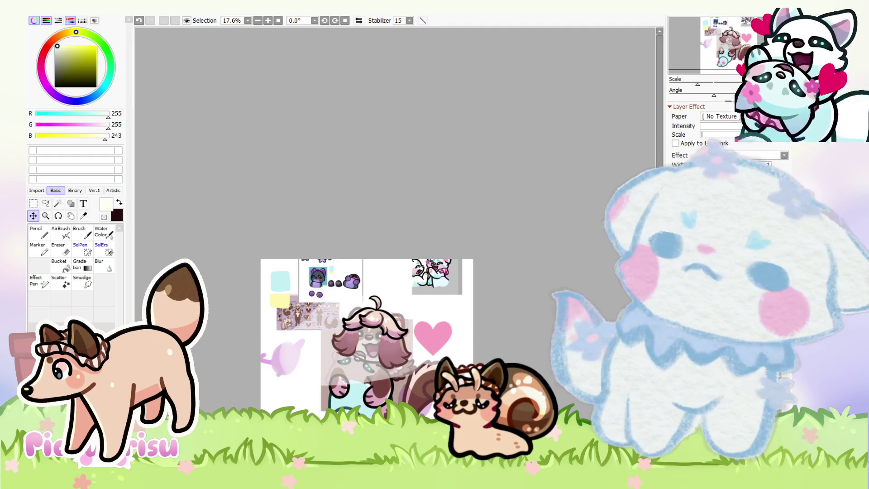
{"action": "left_click_drag", "start_coordinate": [501, 240], "coordinate": [508, 223]}
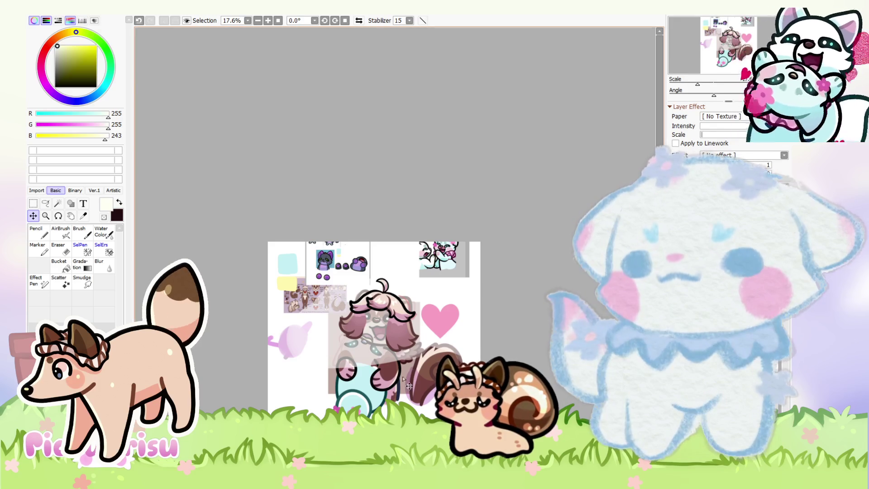
Zoom in until the cyan scarf creature and the rose fill the canvas view
{"action": "key", "text": "ctrl+plus"}
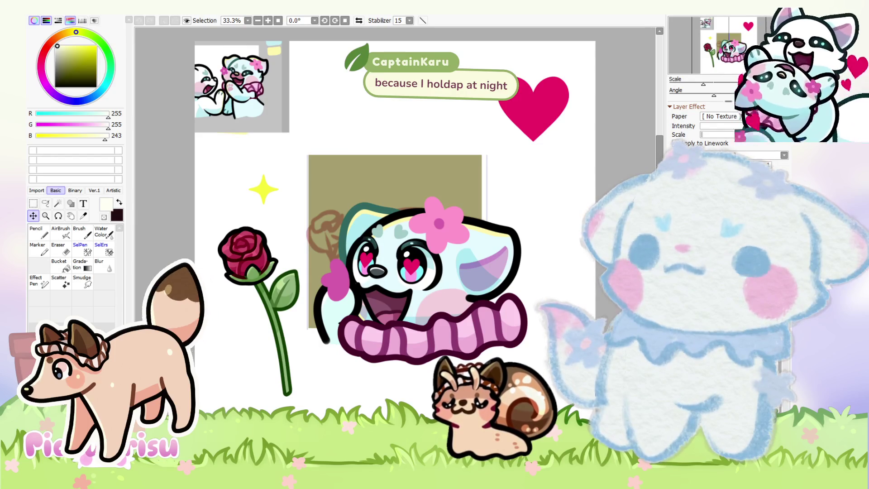
{"action": "scroll", "coordinate": [369, 230], "scroll_direction": "up", "scroll_amount": 1}
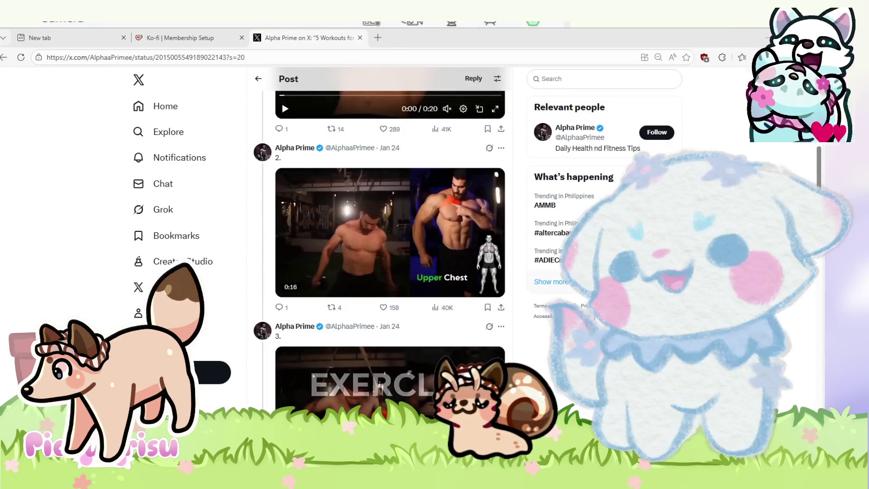
Scroll through the X post, then bring the PaintTool SAI sticker sheet back to the front
{"action": "scroll", "coordinate": [379, 244], "scroll_direction": "up", "scroll_amount": 5}
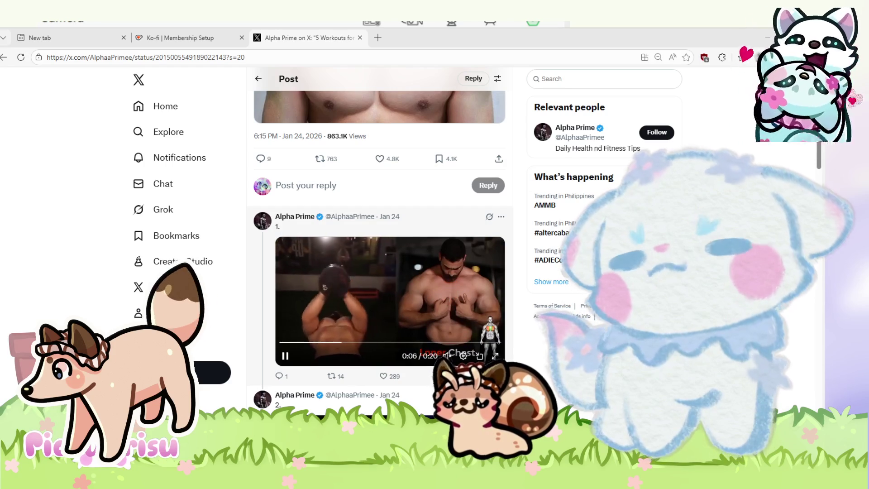
{"action": "scroll", "coordinate": [379, 242], "scroll_direction": "down", "scroll_amount": 4}
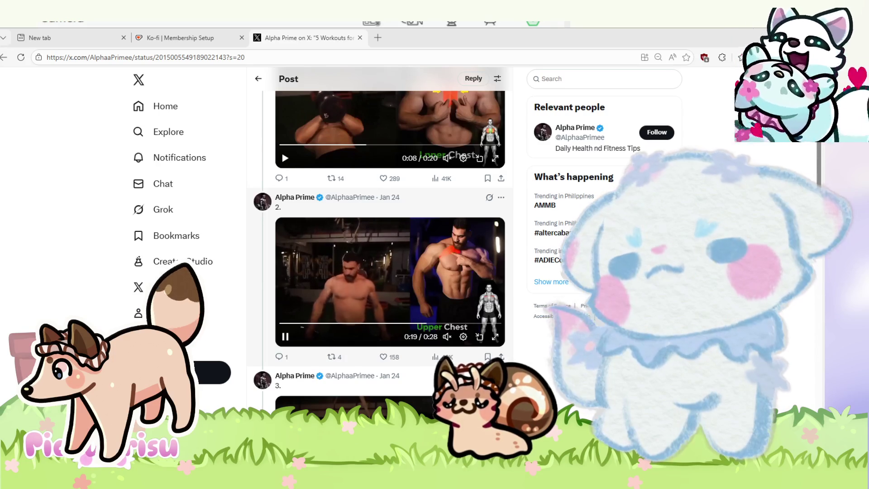
{"action": "scroll", "coordinate": [379, 226], "scroll_direction": "down", "scroll_amount": 1}
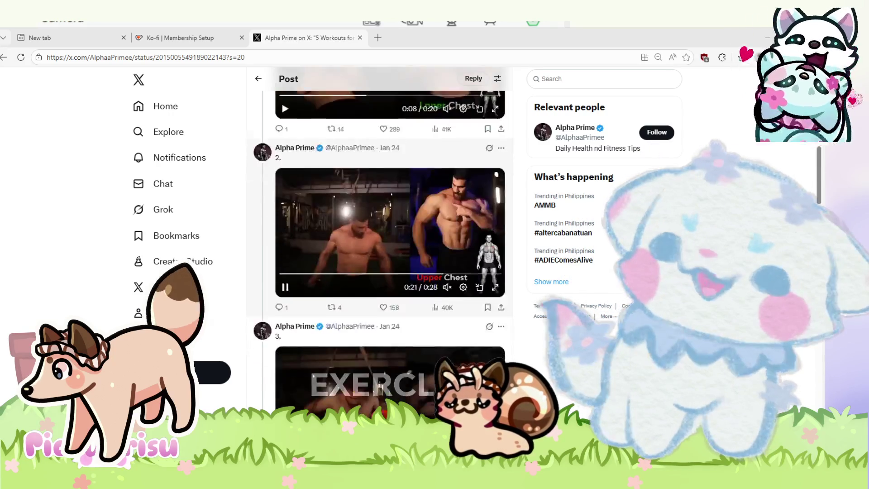
{"action": "scroll", "coordinate": [380, 226], "scroll_direction": "down", "scroll_amount": 2}
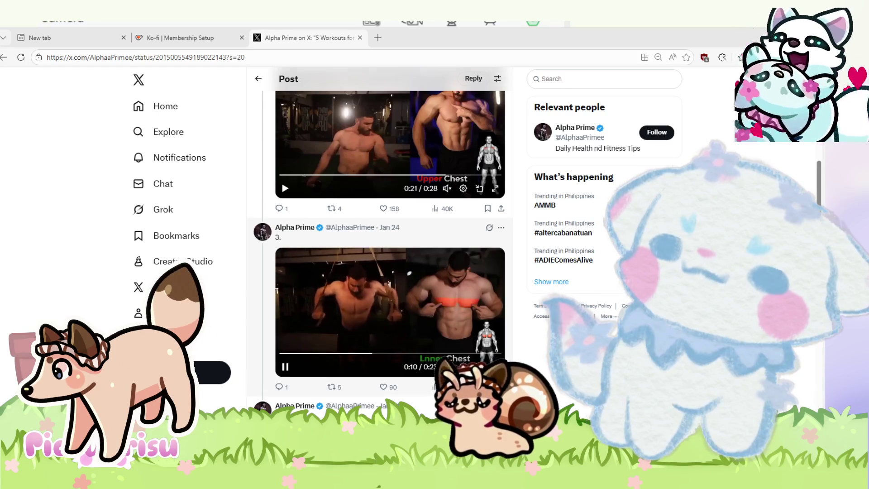
{"action": "scroll", "coordinate": [389, 244], "scroll_direction": "down", "scroll_amount": 2}
{"action": "scroll", "coordinate": [389, 245], "scroll_direction": "down", "scroll_amount": 2}
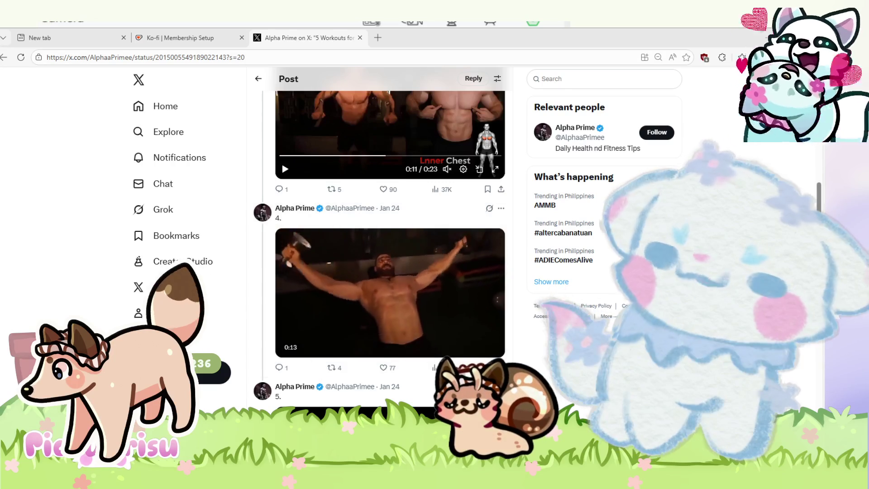
{"action": "scroll", "coordinate": [389, 249], "scroll_direction": "down", "scroll_amount": 4}
{"action": "scroll", "coordinate": [390, 249], "scroll_direction": "up", "scroll_amount": 1}
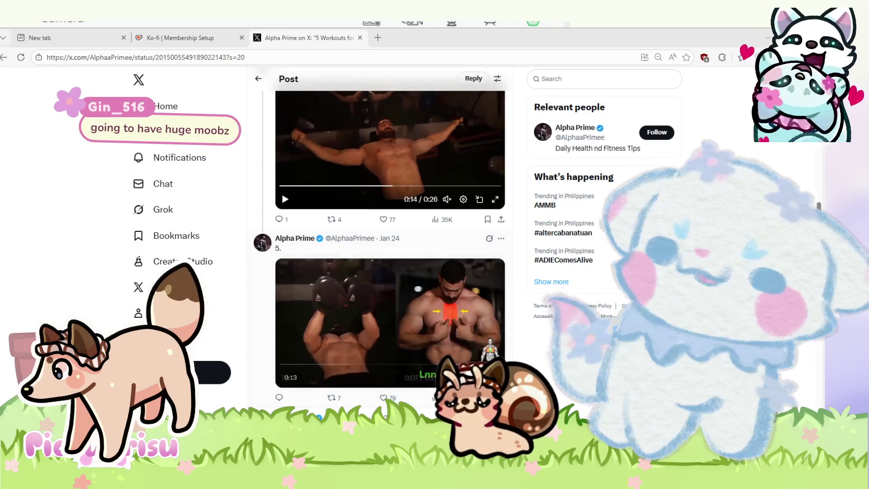
{"action": "scroll", "coordinate": [389, 249], "scroll_direction": "up", "scroll_amount": 2}
{"action": "scroll", "coordinate": [389, 248], "scroll_direction": "up", "scroll_amount": 3}
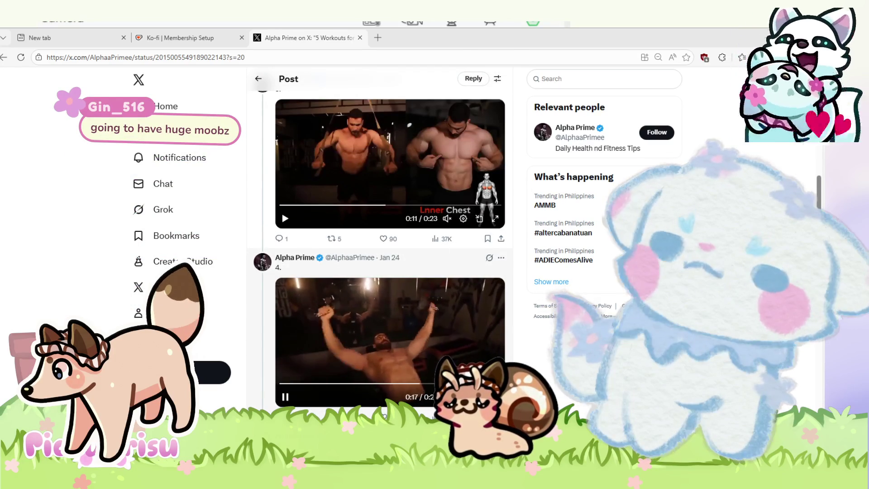
{"action": "scroll", "coordinate": [389, 249], "scroll_direction": "down", "scroll_amount": 2}
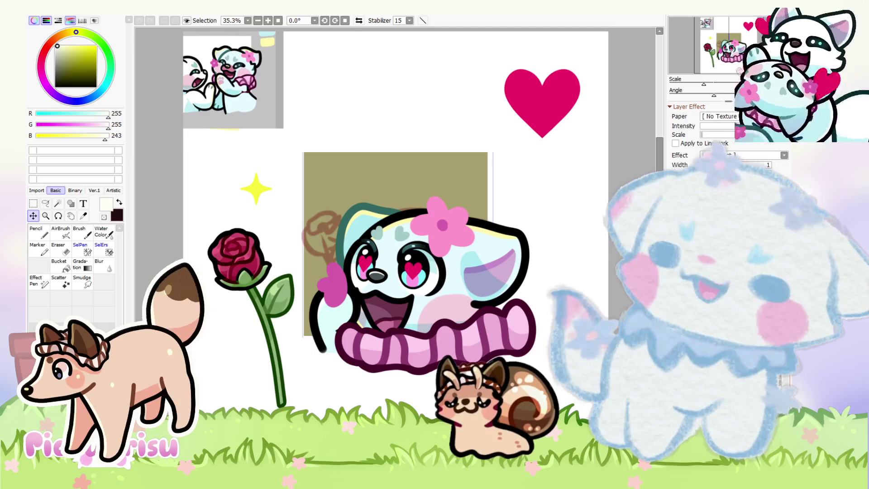
Zoom in and back out on the medieval rabbit reference before returning to the fire-creature sheet
{"action": "scroll", "coordinate": [230, 263], "scroll_direction": "up", "scroll_amount": 5}
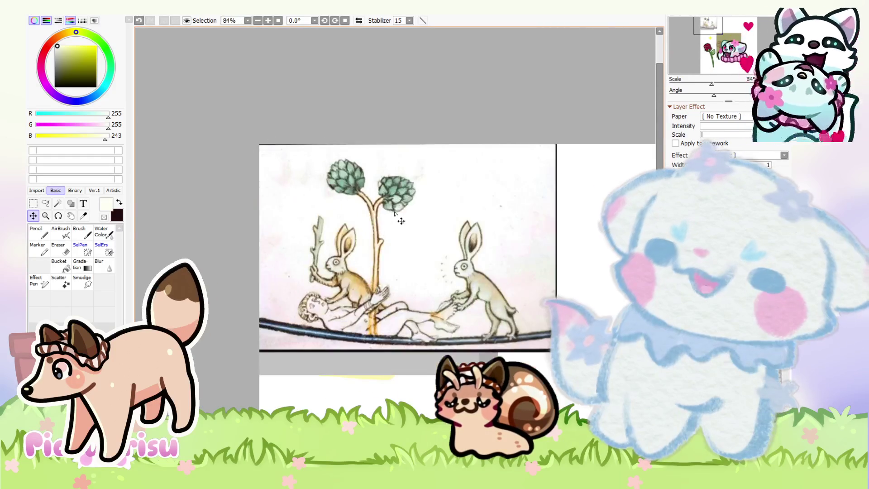
{"action": "scroll", "coordinate": [375, 238], "scroll_direction": "down", "scroll_amount": 2}
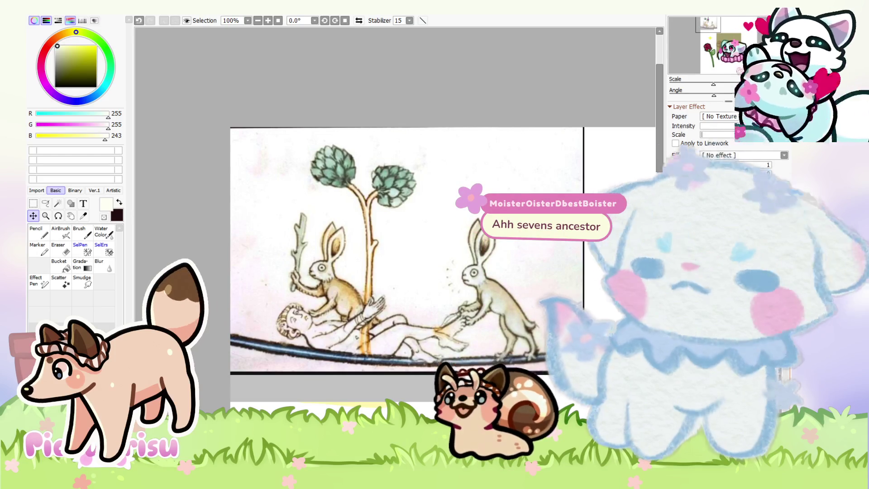
{"action": "scroll", "coordinate": [365, 255], "scroll_direction": "down", "scroll_amount": 8}
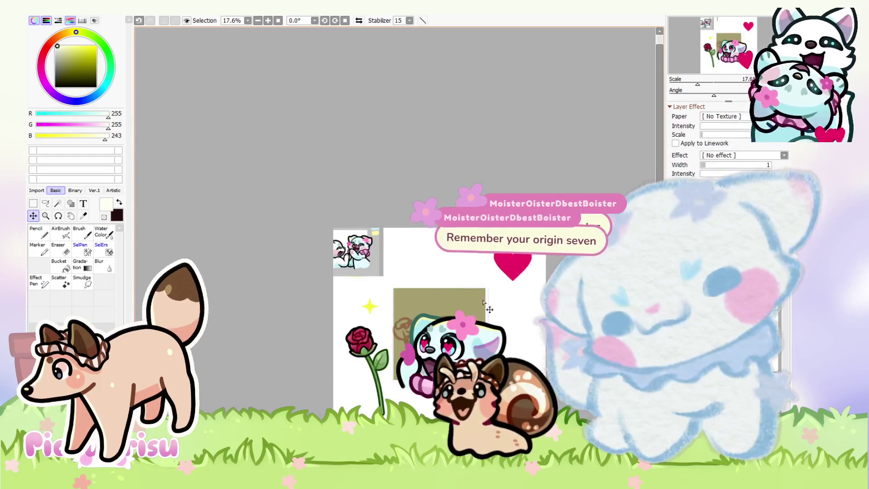
{"action": "scroll", "coordinate": [519, 327], "scroll_direction": "up", "scroll_amount": 3}
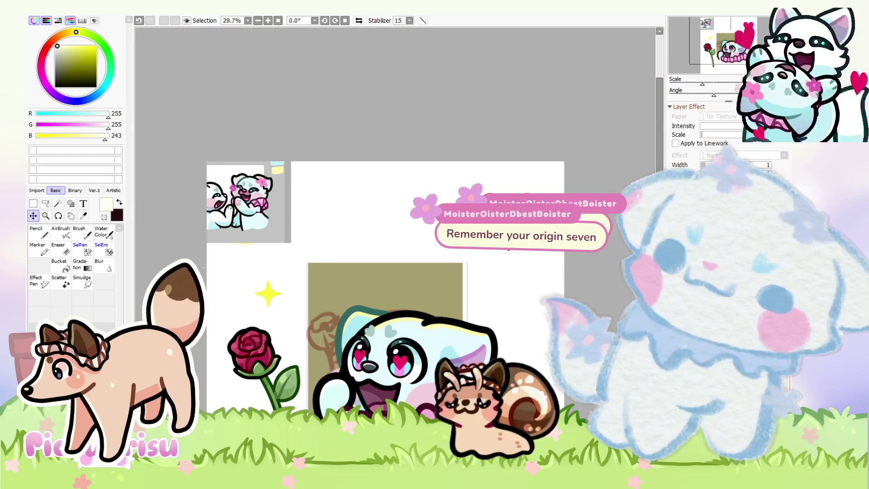
{"action": "scroll", "coordinate": [403, 230], "scroll_direction": "down", "scroll_amount": 3}
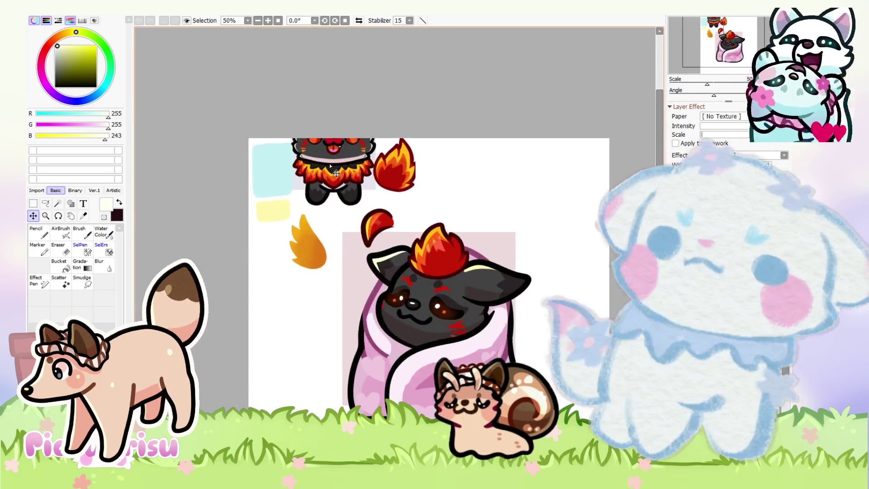
Move the small fire fox to the top right of its sheet
{"action": "scroll", "coordinate": [335, 172], "scroll_direction": "up", "scroll_amount": 1}
{"action": "mouse_move", "coordinate": [335, 172]}
{"action": "left_mouse_down"}
{"action": "mouse_move", "coordinate": [340, 214]}
{"action": "mouse_move", "coordinate": [288, 385]}
{"action": "mouse_move", "coordinate": [267, 394]}
{"action": "mouse_move", "coordinate": [331, 316]}
{"action": "mouse_move", "coordinate": [485, 251]}
{"action": "mouse_move", "coordinate": [445, 257]}
{"action": "mouse_move", "coordinate": [475, 277]}
{"action": "left_mouse_up"}
{"action": "scroll", "coordinate": [267, 393], "scroll_direction": "down", "scroll_amount": 3}
{"action": "scroll", "coordinate": [453, 278], "scroll_direction": "down", "scroll_amount": 3}
{"action": "scroll", "coordinate": [434, 279], "scroll_direction": "up", "scroll_amount": 4}
{"action": "scroll", "coordinate": [428, 278], "scroll_direction": "down", "scroll_amount": 1}
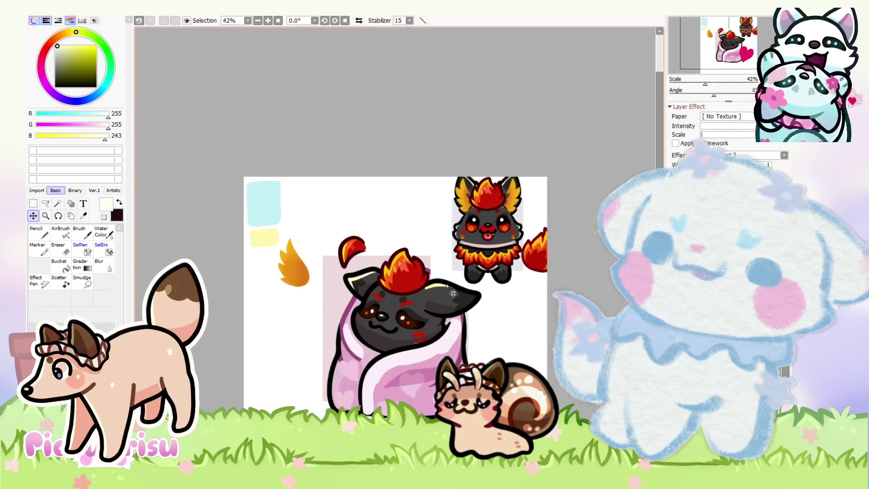
{"action": "scroll", "coordinate": [504, 322], "scroll_direction": "up", "scroll_amount": 1}
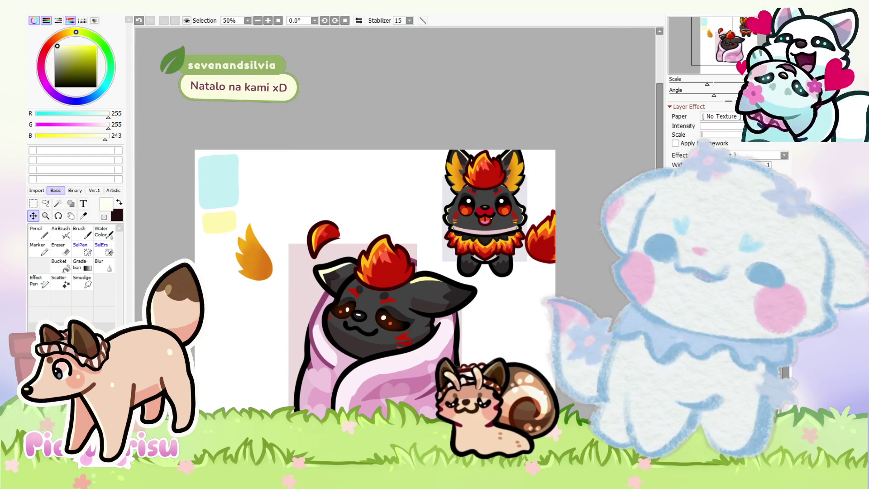
Paste the blanket creature onto the sticker sheet and place it above the olive box
{"action": "key", "text": "ctrl+Tab"}
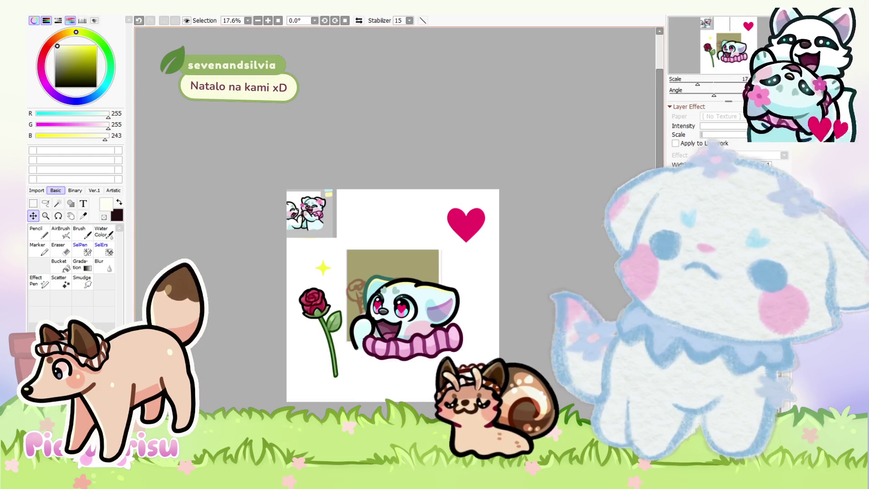
{"action": "scroll", "coordinate": [441, 276], "scroll_direction": "up", "scroll_amount": 1}
{"action": "key", "text": "ctrl+v"}
{"action": "mouse_move", "coordinate": [342, 230]}
{"action": "left_mouse_down"}
{"action": "mouse_move", "coordinate": [420, 235]}
{"action": "mouse_move", "coordinate": [416, 221]}
{"action": "left_mouse_up"}
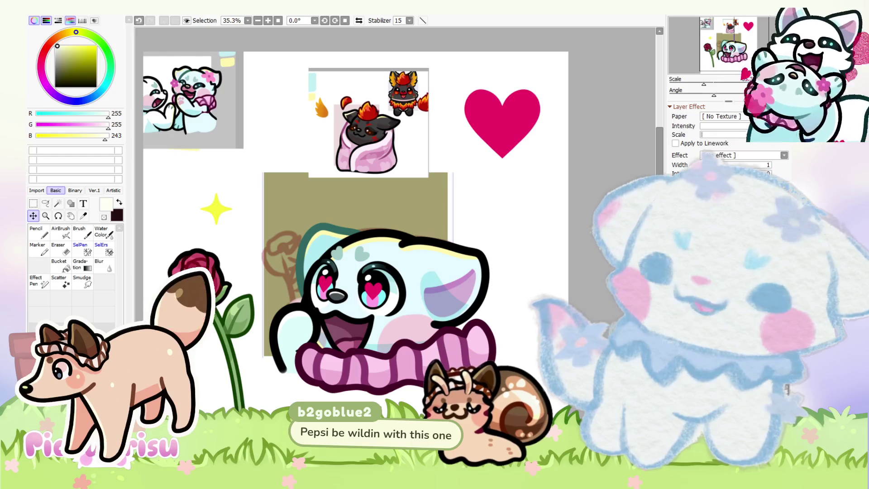
Zoom out from 35.3% to 25% to see the whole sticker sheet
{"action": "scroll", "coordinate": [502, 356], "scroll_direction": "down", "scroll_amount": 1}
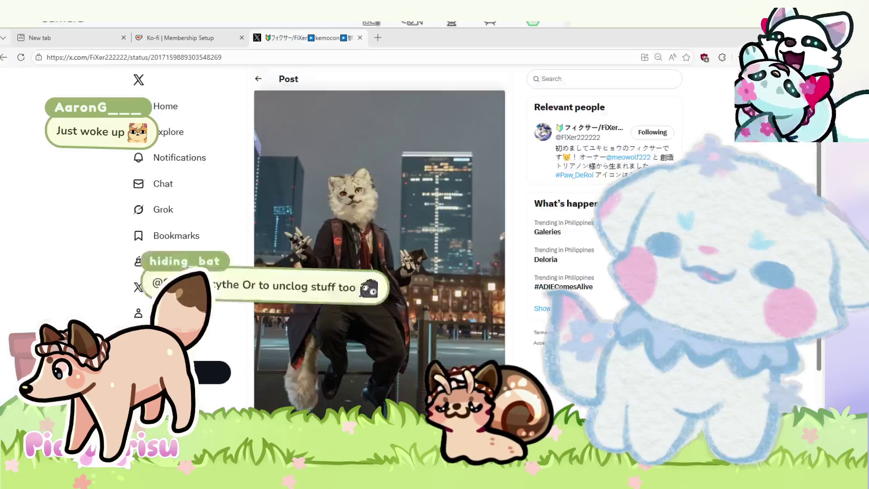
{"action": "scroll", "coordinate": [379, 244], "scroll_direction": "down", "scroll_amount": 5}
{"action": "scroll", "coordinate": [379, 244], "scroll_direction": "up", "scroll_amount": 5}
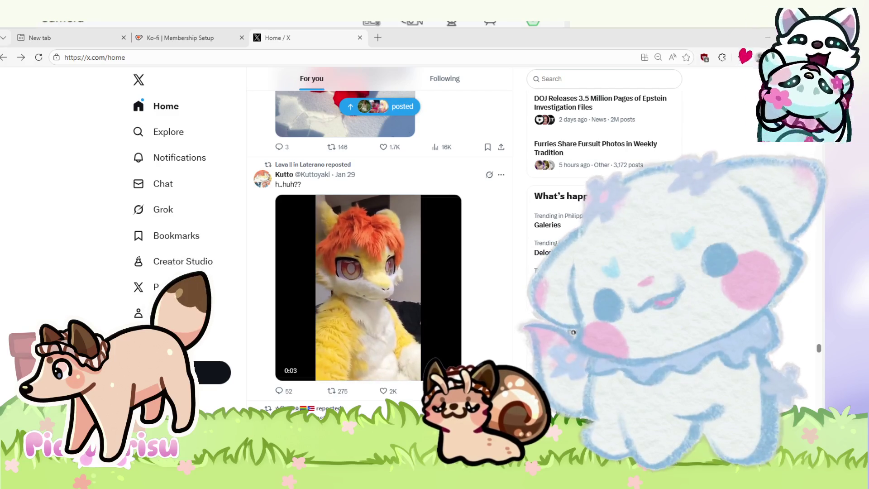
{"action": "key", "text": "alt+Tab"}
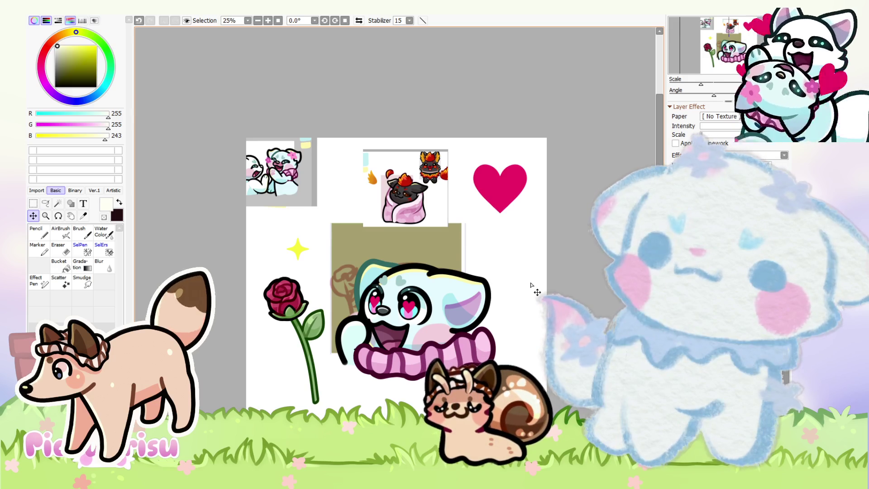
Undo an accidental move of the pink scarf and restore the head's removed outline
{"action": "scroll", "coordinate": [534, 289], "scroll_direction": "up", "scroll_amount": 2}
{"action": "left_click_drag", "start_coordinate": [423, 365], "coordinate": [493, 294]}
{"action": "key", "text": "ctrl+z"}
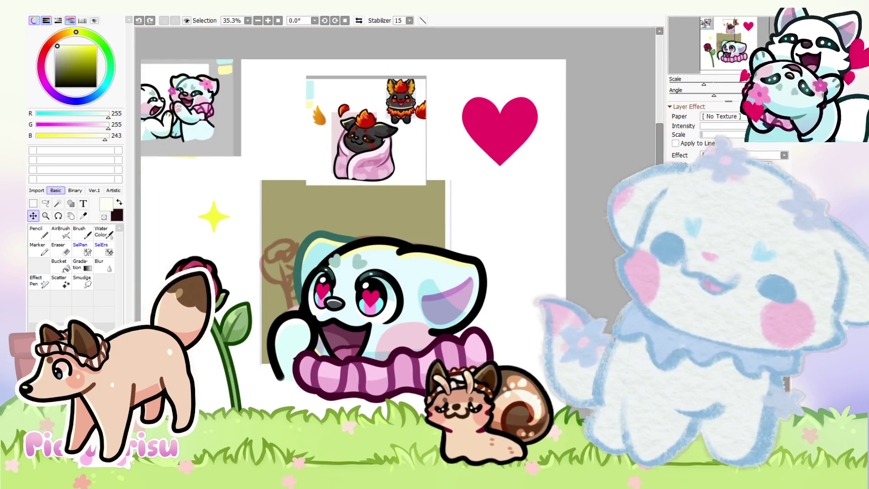
{"action": "key", "text": "ctrl+y"}
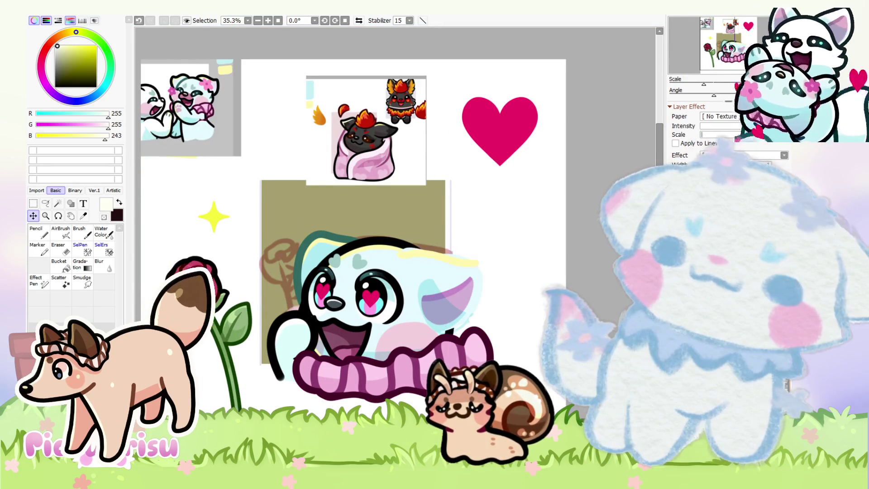
Try several black pencil lines across the top of the head, undoing each
{"action": "key", "text": "n"}
{"action": "scroll", "coordinate": [350, 105], "scroll_direction": "up", "scroll_amount": 5}
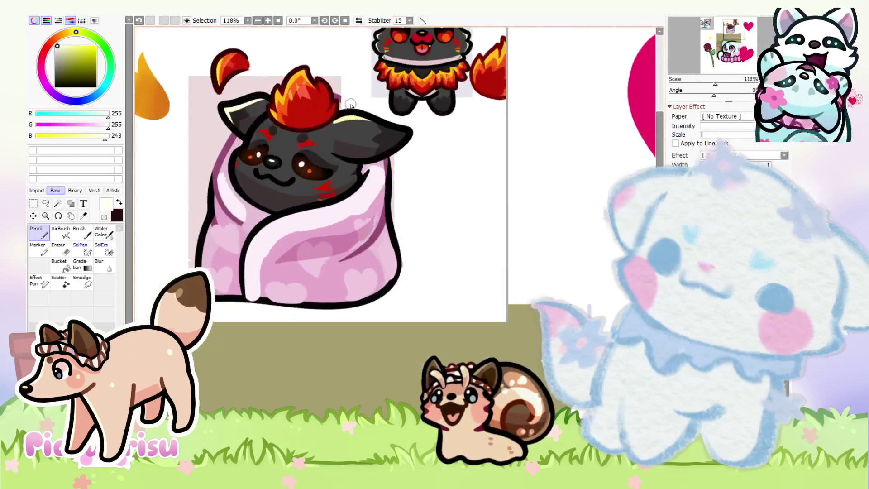
{"action": "scroll", "coordinate": [350, 238], "scroll_direction": "down", "scroll_amount": 7}
{"action": "scroll", "coordinate": [349, 238], "scroll_direction": "up", "scroll_amount": 2}
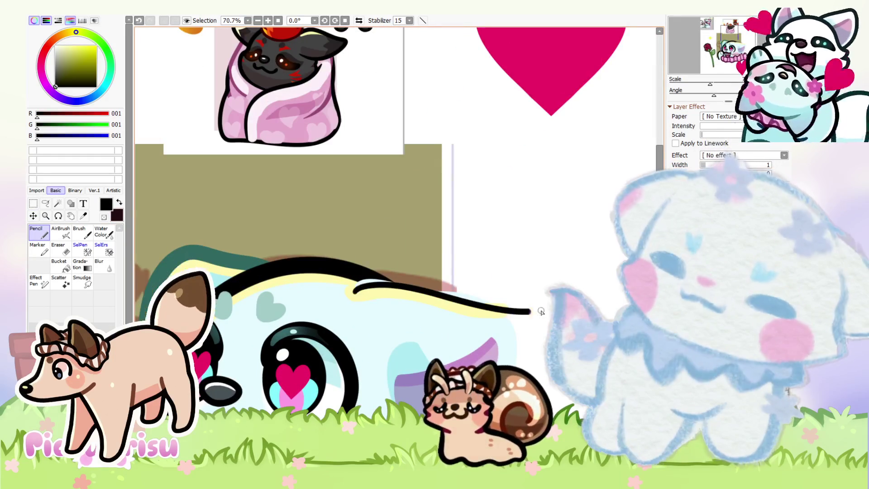
{"action": "key", "text": "ctrl+z"}
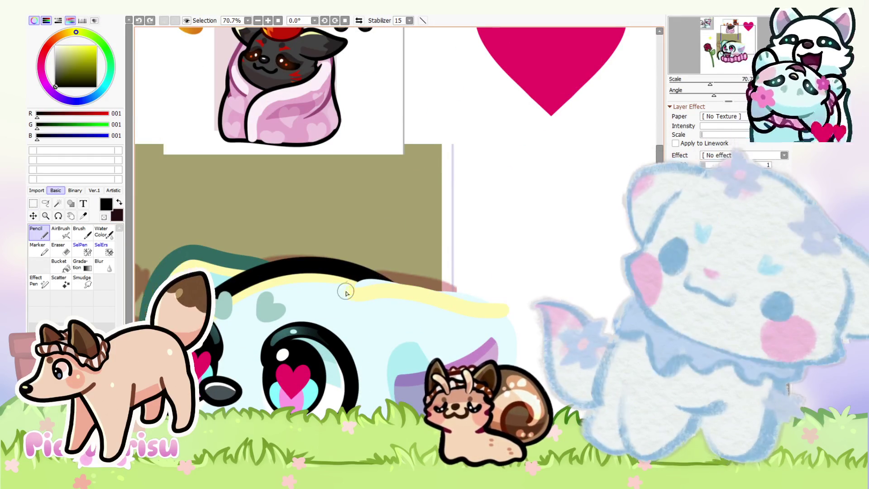
{"action": "left_click_drag", "start_coordinate": [350, 292], "coordinate": [498, 300]}
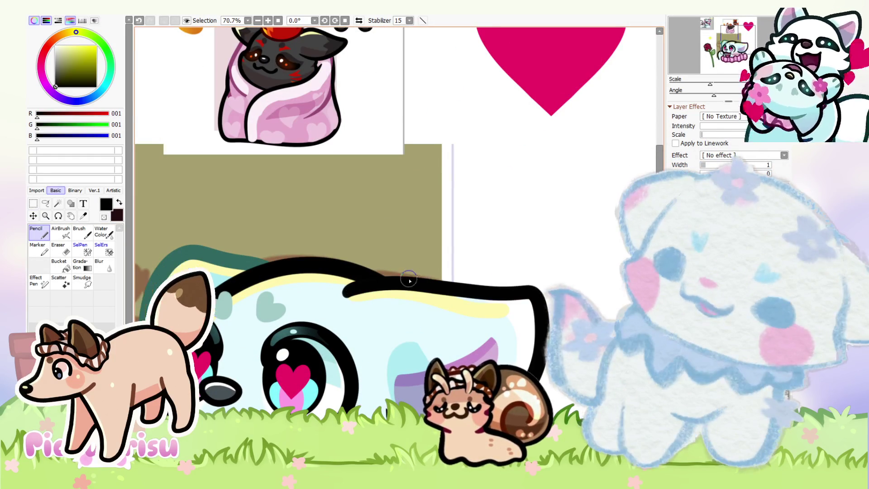
{"action": "key", "text": "ctrl+z"}
{"action": "left_click_drag", "start_coordinate": [349, 292], "coordinate": [538, 312]}
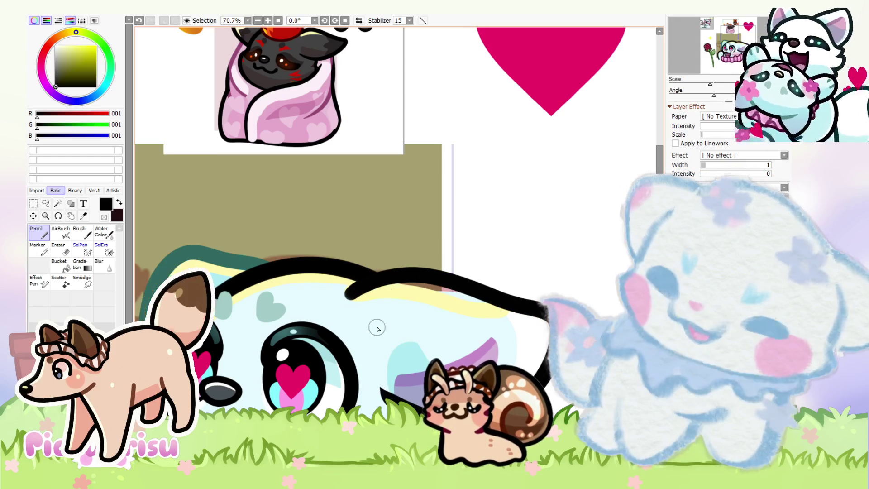
{"action": "key", "text": "ctrl+z"}
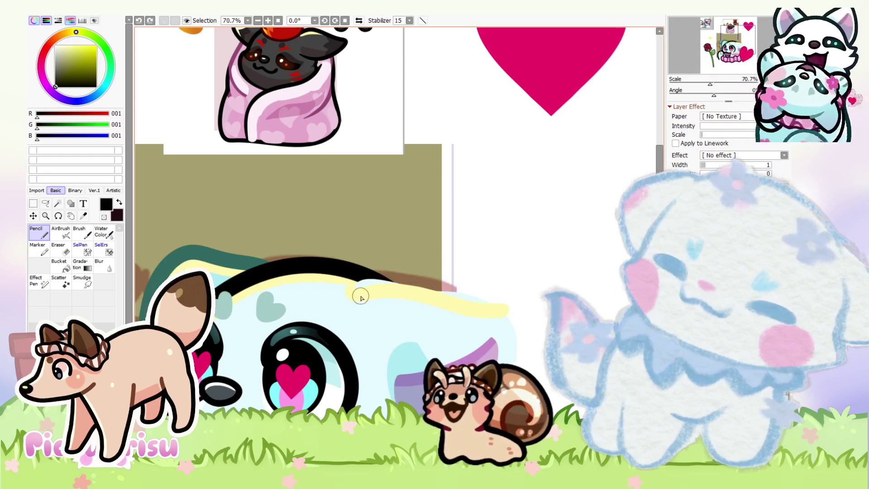
{"action": "left_click_drag", "start_coordinate": [358, 293], "coordinate": [516, 280]}
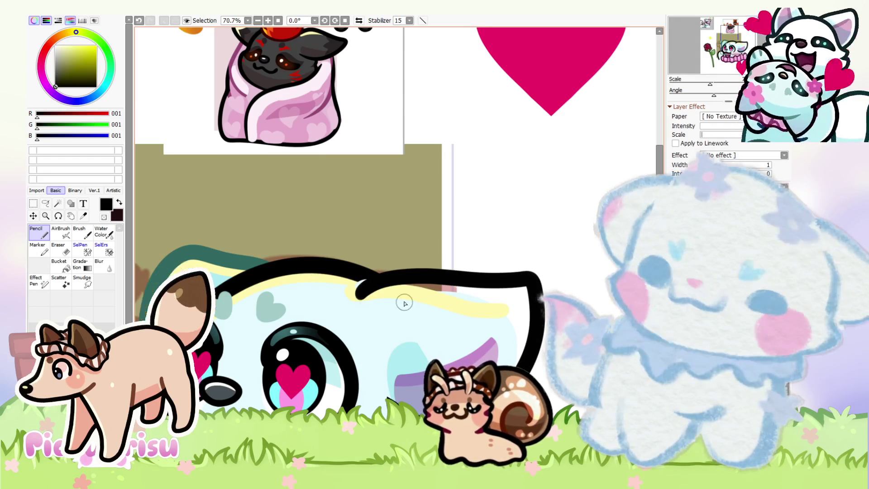
{"action": "key", "text": "ctrl+z"}
Draw the black ear outline across the top and down the right side of the head
{"action": "mouse_move", "coordinate": [349, 297]}
{"action": "left_mouse_down"}
{"action": "mouse_move", "coordinate": [393, 270]}
{"action": "mouse_move", "coordinate": [524, 373]}
{"action": "left_mouse_up"}
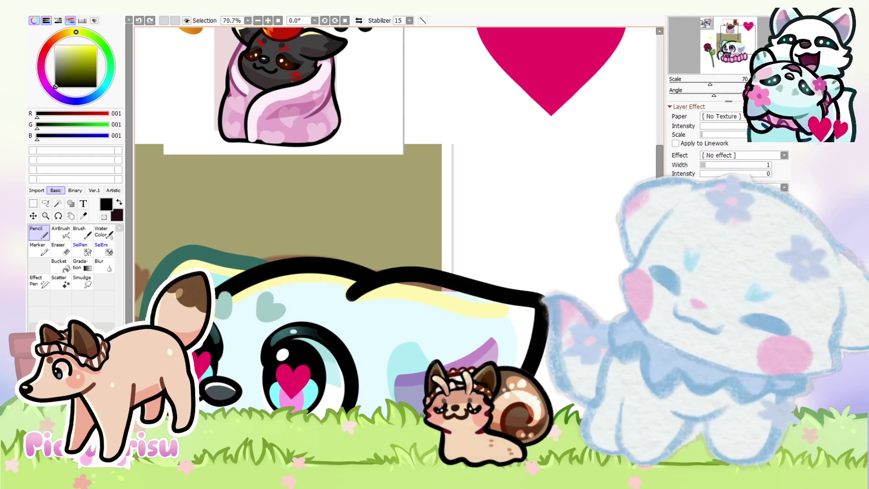
{"action": "key", "text": "ctrl+z"}
{"action": "mouse_move", "coordinate": [351, 296]}
{"action": "left_mouse_down"}
{"action": "mouse_move", "coordinate": [448, 277]}
{"action": "mouse_move", "coordinate": [525, 367]}
{"action": "left_mouse_up"}
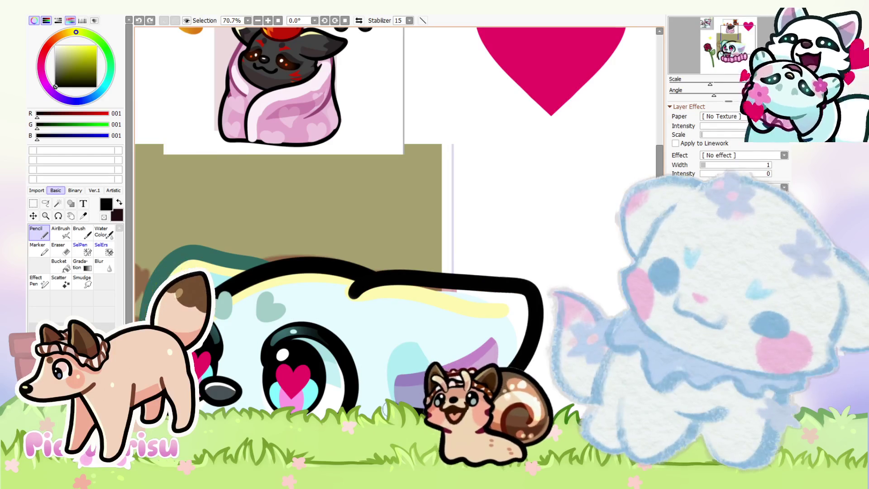
{"action": "scroll", "coordinate": [283, 298], "scroll_direction": "down", "scroll_amount": 1}
{"action": "scroll", "coordinate": [283, 298], "scroll_direction": "up", "scroll_amount": 2}
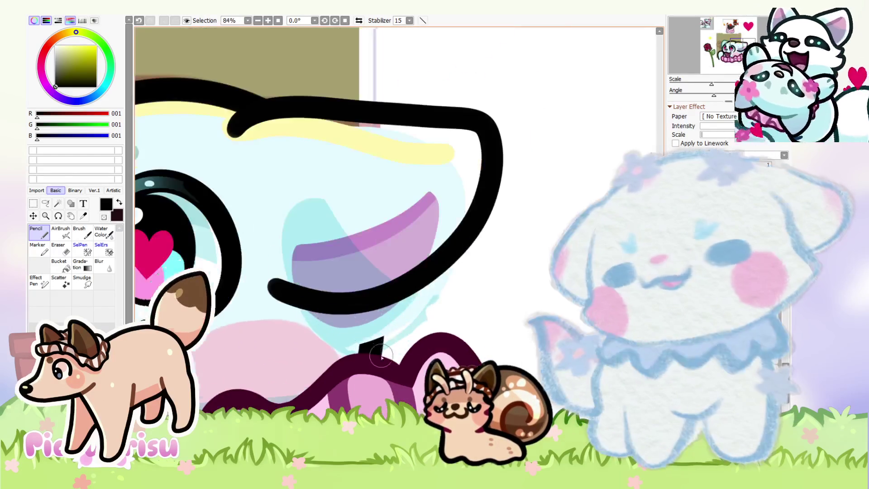
{"action": "scroll", "coordinate": [335, 289], "scroll_direction": "down", "scroll_amount": 5}
{"action": "scroll", "coordinate": [355, 286], "scroll_direction": "up", "scroll_amount": 4}
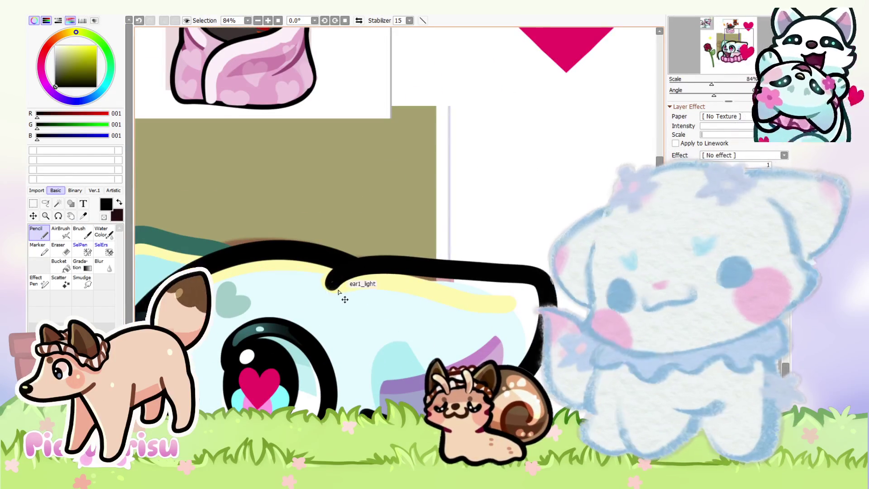
{"action": "key", "text": "ctrl+z"}
{"action": "left_click_drag", "start_coordinate": [333, 290], "coordinate": [497, 313]}
{"action": "key", "text": "ctrl+z"}
{"action": "mouse_move", "coordinate": [302, 278]}
{"action": "left_mouse_down"}
{"action": "mouse_move", "coordinate": [342, 282]}
{"action": "mouse_move", "coordinate": [540, 377]}
{"action": "left_mouse_up"}
{"action": "left_click_drag", "start_coordinate": [364, 395], "coordinate": [385, 417]}
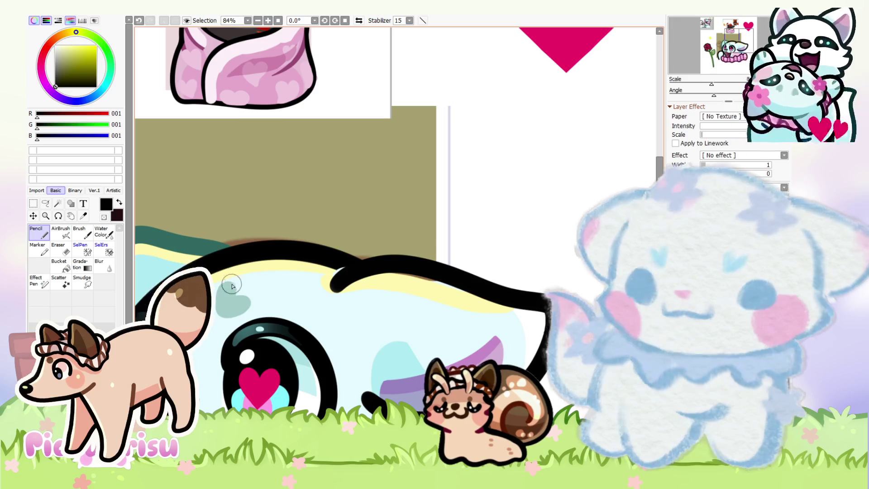
{"action": "scroll", "coordinate": [321, 280], "scroll_direction": "down", "scroll_amount": 3}
{"action": "scroll", "coordinate": [321, 280], "scroll_direction": "up", "scroll_amount": 3}
Rotate the view and erase to trim the ear outline's edge and the sliver near its tip
{"action": "key", "text": "e"}
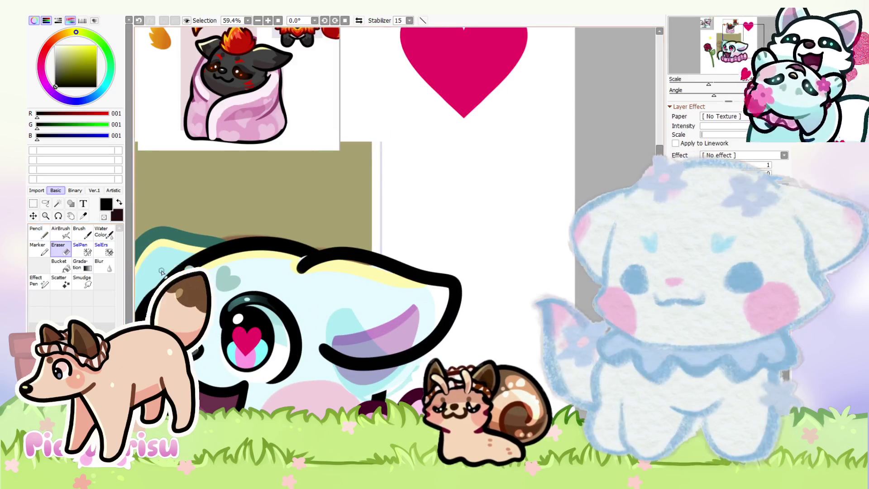
{"action": "scroll", "coordinate": [383, 370], "scroll_direction": "up", "scroll_amount": 2}
{"action": "scroll", "coordinate": [384, 371], "scroll_direction": "up", "scroll_amount": 3}
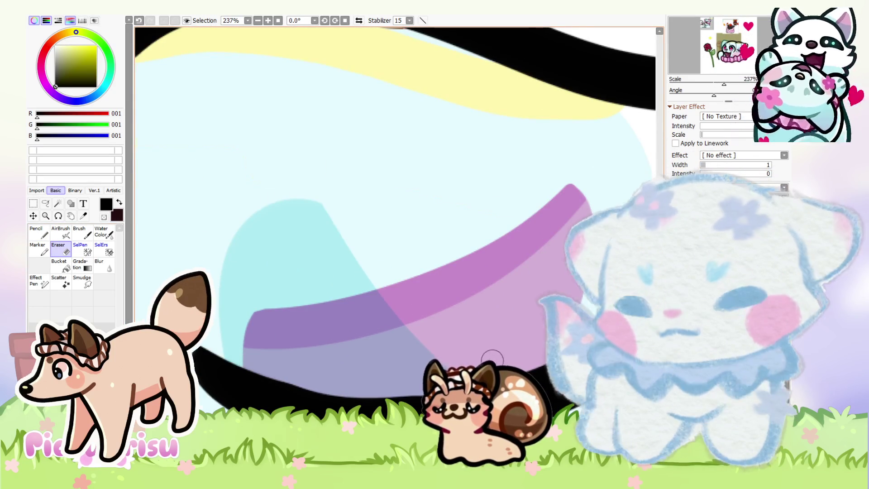
{"action": "scroll", "coordinate": [348, 380], "scroll_direction": "down", "scroll_amount": 4}
{"action": "mouse_move", "coordinate": [585, 296]}
{"action": "left_mouse_down"}
{"action": "mouse_move", "coordinate": [596, 189]}
{"action": "mouse_move", "coordinate": [562, 107]}
{"action": "mouse_move", "coordinate": [497, 104]}
{"action": "mouse_move", "coordinate": [434, 118]}
{"action": "mouse_move", "coordinate": [414, 132]}
{"action": "left_mouse_up"}
{"action": "scroll", "coordinate": [414, 132], "scroll_direction": "up", "scroll_amount": 10}
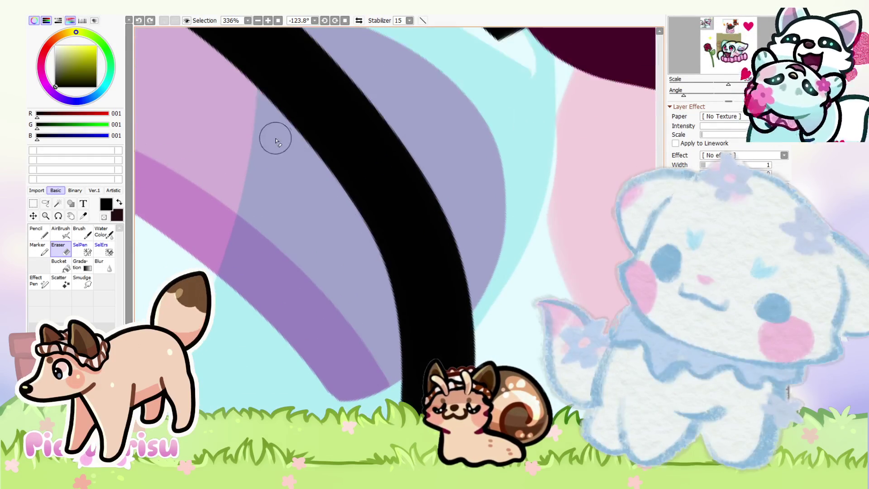
{"action": "left_click_drag", "start_coordinate": [272, 130], "coordinate": [403, 330]}
{"action": "scroll", "coordinate": [339, 275], "scroll_direction": "down", "scroll_amount": 4}
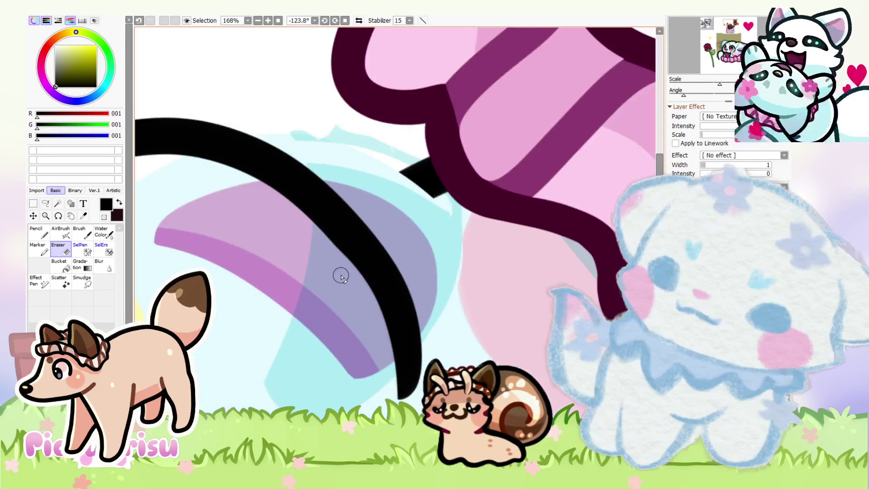
{"action": "key", "text": "ctrl+z"}
{"action": "left_click_drag", "start_coordinate": [306, 230], "coordinate": [380, 382]}
{"action": "key", "text": "ctrl+z"}
{"action": "mouse_move", "coordinate": [294, 215]}
{"action": "left_mouse_down"}
{"action": "mouse_move", "coordinate": [382, 358]}
{"action": "mouse_move", "coordinate": [388, 394]}
{"action": "left_mouse_up"}
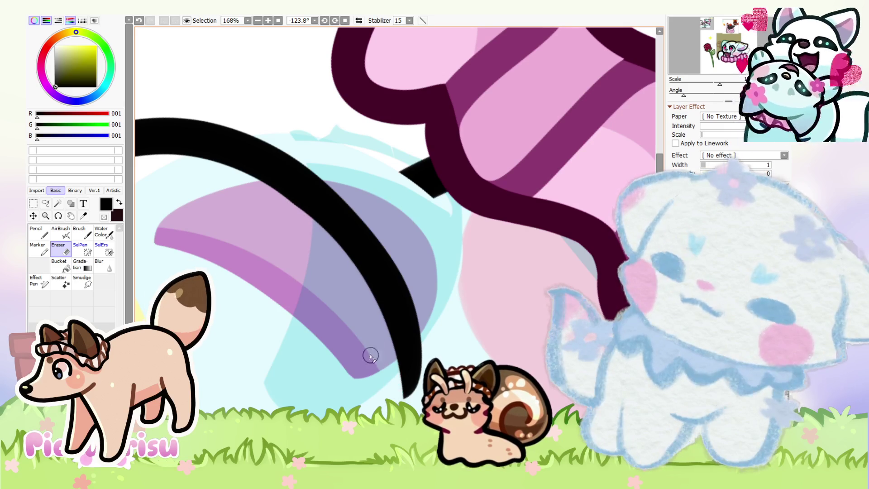
{"action": "scroll", "coordinate": [293, 244], "scroll_direction": "down", "scroll_amount": 6}
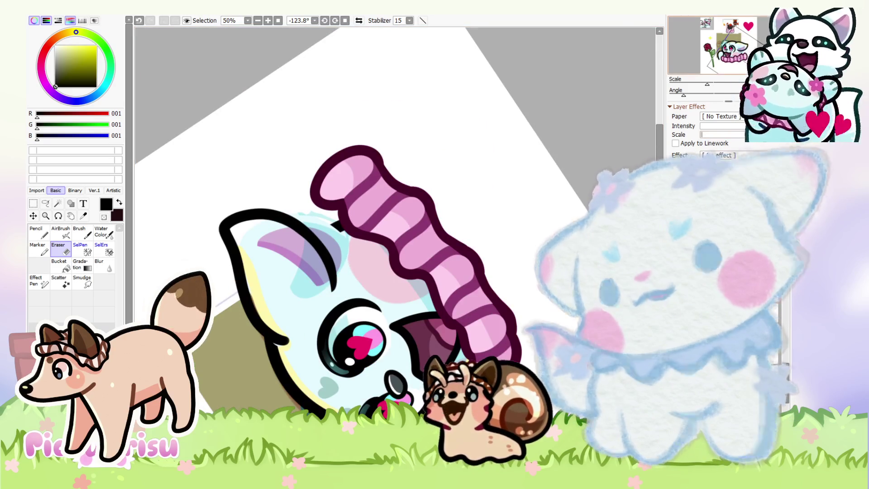
Reset the canvas rotation to upright, zoom out and choose dark grey as the colour
{"action": "key", "text": "Home"}
{"action": "scroll", "coordinate": [398, 226], "scroll_direction": "up", "scroll_amount": 3}
{"action": "scroll", "coordinate": [398, 226], "scroll_direction": "down", "scroll_amount": 3}
{"action": "scroll", "coordinate": [406, 123], "scroll_direction": "up", "scroll_amount": 4}
{"action": "left_click", "coordinate": [430, 113], "text": "alt"}
{"action": "scroll", "coordinate": [430, 113], "scroll_direction": "down", "scroll_amount": 6}
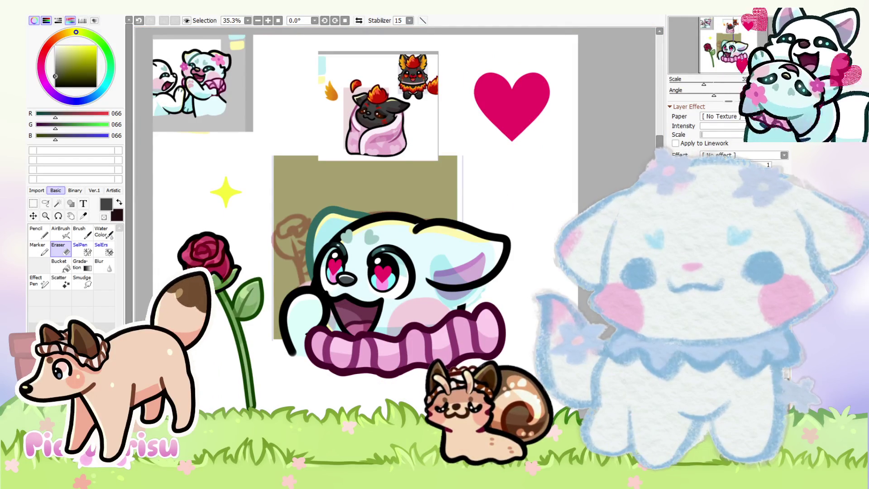
Fill the cyan creature's ear dark grey with the Pencil and sample the pale yellow highlight
{"action": "scroll", "coordinate": [508, 236], "scroll_direction": "up", "scroll_amount": 3}
{"action": "left_click", "coordinate": [38, 233]}
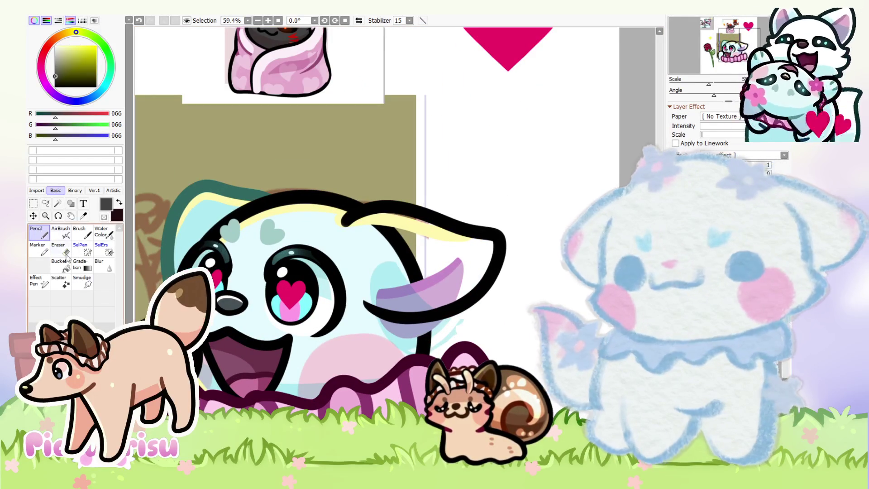
{"action": "mouse_move", "coordinate": [376, 233]}
{"action": "left_mouse_down"}
{"action": "mouse_move", "coordinate": [355, 232]}
{"action": "mouse_move", "coordinate": [459, 246]}
{"action": "mouse_move", "coordinate": [407, 301]}
{"action": "mouse_move", "coordinate": [362, 285]}
{"action": "mouse_move", "coordinate": [362, 254]}
{"action": "mouse_move", "coordinate": [381, 290]}
{"action": "mouse_move", "coordinate": [421, 245]}
{"action": "mouse_move", "coordinate": [386, 255]}
{"action": "left_mouse_up"}
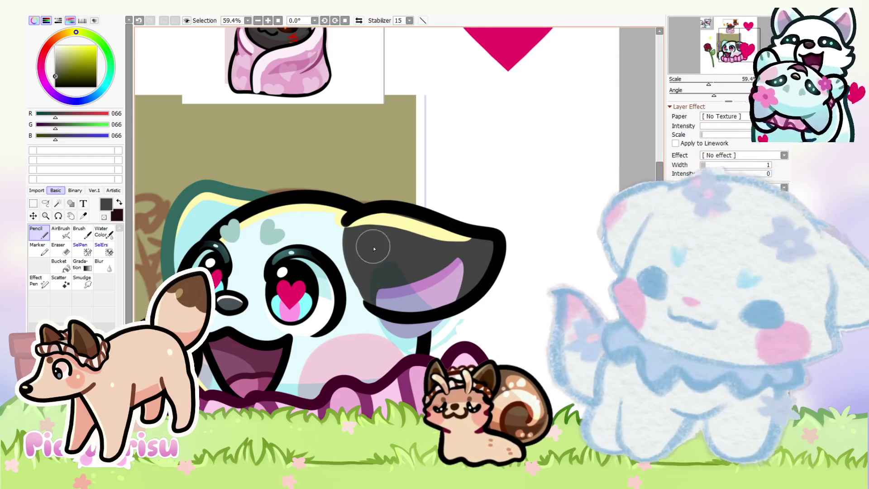
{"action": "scroll", "coordinate": [546, 248], "scroll_direction": "down", "scroll_amount": 3}
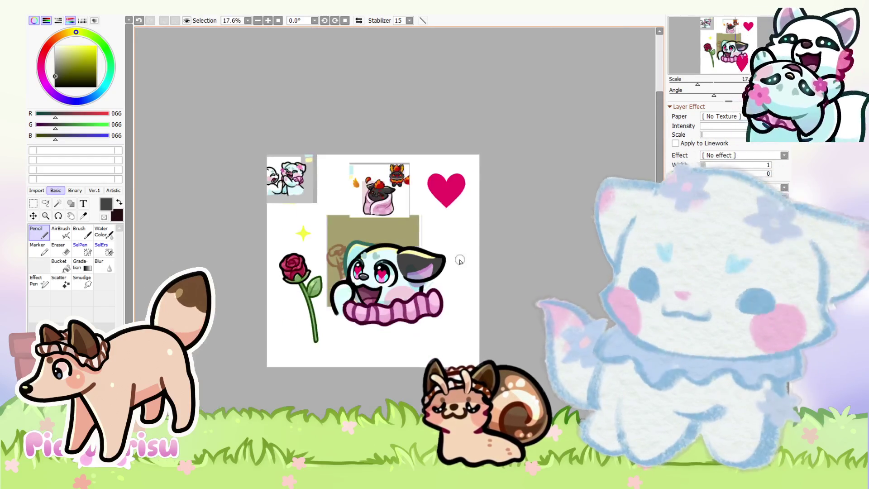
{"action": "scroll", "coordinate": [452, 253], "scroll_direction": "up", "scroll_amount": 3}
{"action": "left_click", "coordinate": [381, 264], "text": "alt"}
{"action": "scroll", "coordinate": [379, 254], "scroll_direction": "up", "scroll_amount": 1}
{"action": "key", "text": "ctrl+t"}
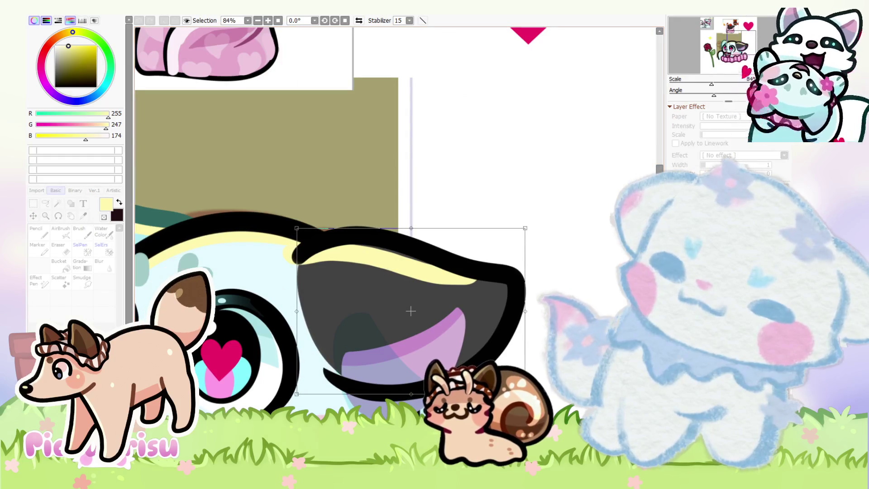
Skew only the pale yellow highlight upward along the ear's top edge and apply it
{"action": "key", "text": "Escape"}
{"action": "key", "text": "ctrl+t"}
{"action": "left_click_drag", "start_coordinate": [481, 263], "coordinate": [524, 259]}
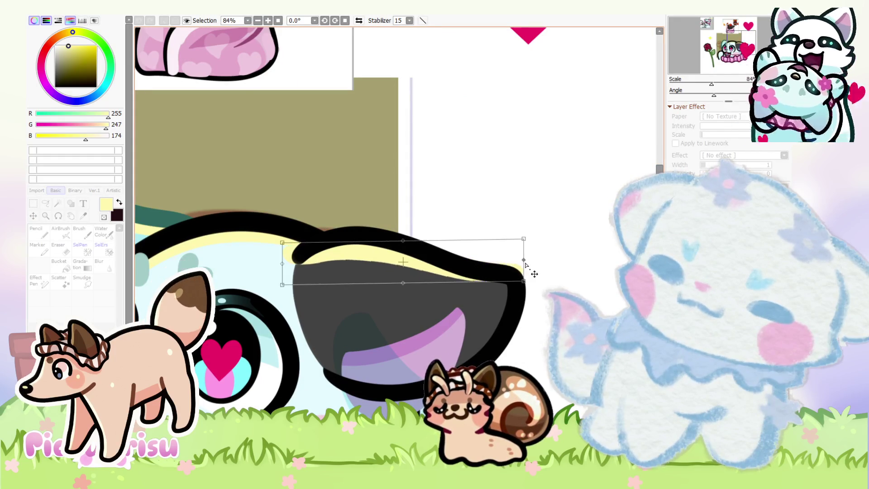
{"action": "key", "text": "Return"}
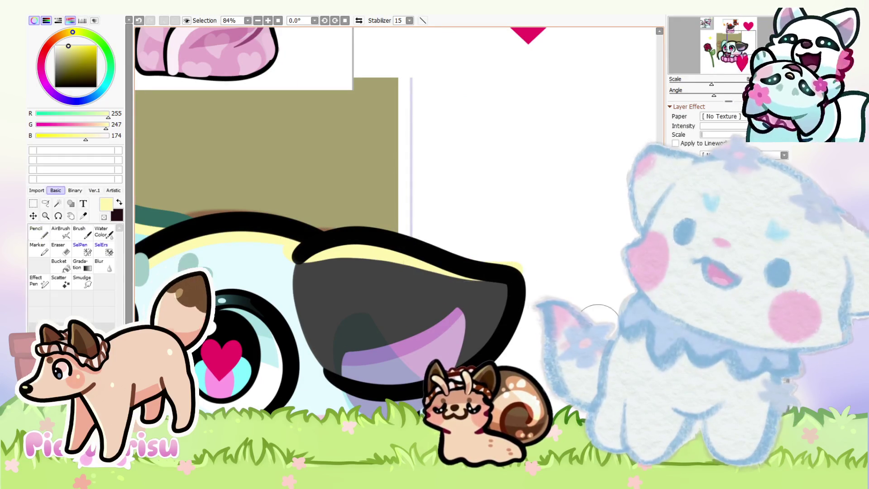
Switch from the airbrush to the Eraser tool
{"action": "scroll", "coordinate": [535, 271], "scroll_direction": "up", "scroll_amount": 1}
{"action": "key", "text": "a"}
{"action": "scroll", "coordinate": [485, 245], "scroll_direction": "up", "scroll_amount": 1}
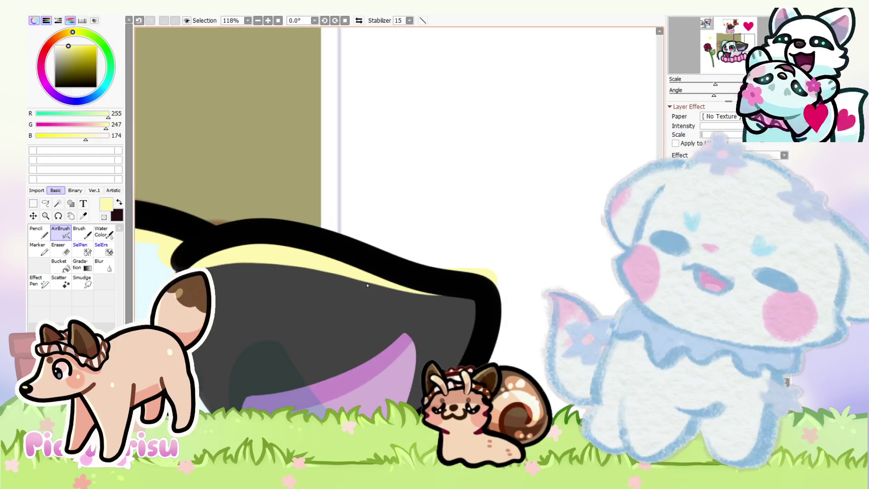
{"action": "left_click", "coordinate": [60, 252]}
{"action": "scroll", "coordinate": [417, 271], "scroll_direction": "up", "scroll_amount": 3}
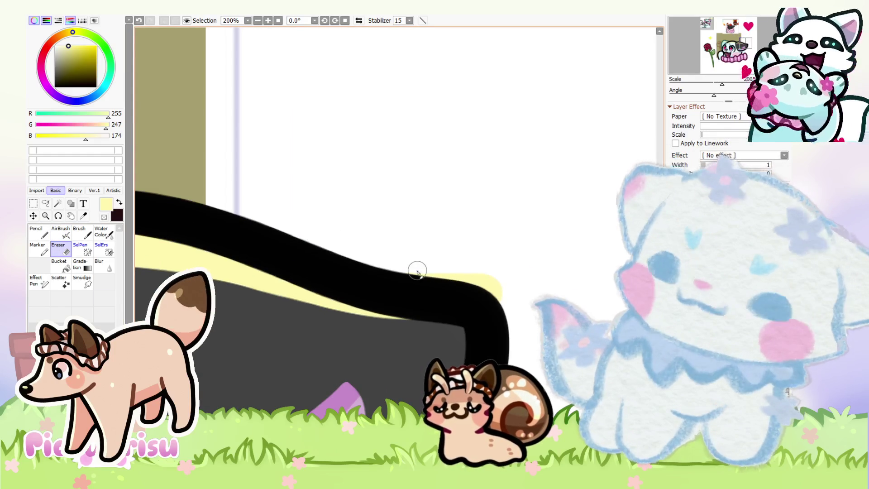
{"action": "scroll", "coordinate": [497, 279], "scroll_direction": "down", "scroll_amount": 6}
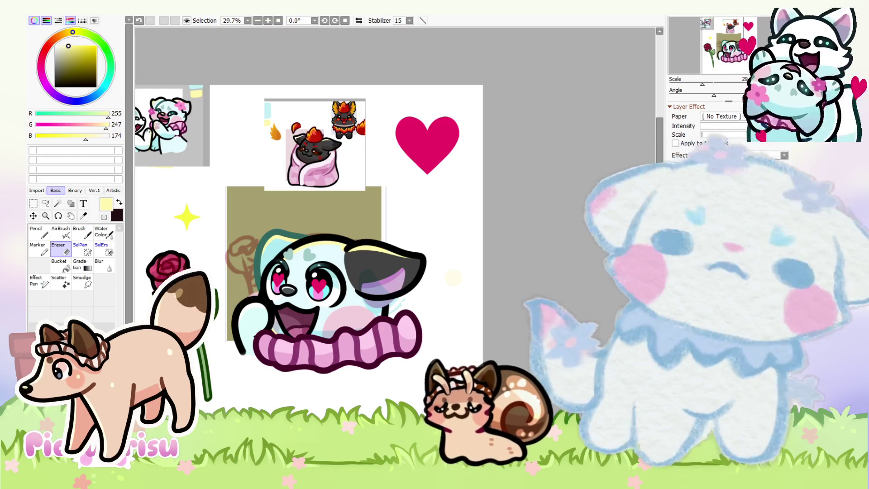
Shift the view of the sheet and pick light pink as the painting colour
{"action": "left_click_drag", "start_coordinate": [465, 247], "coordinate": [451, 256]}
{"action": "scroll", "coordinate": [335, 291], "scroll_direction": "up", "scroll_amount": 2}
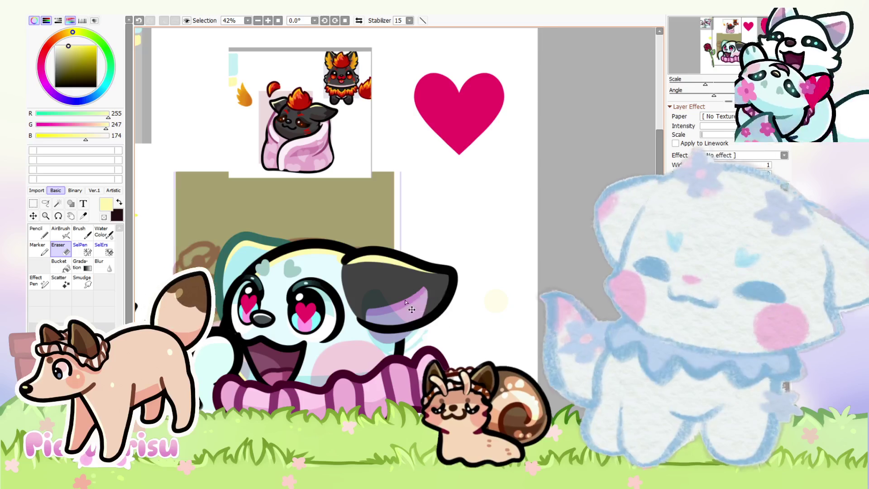
{"action": "scroll", "coordinate": [406, 302], "scroll_direction": "down", "scroll_amount": 2}
{"action": "scroll", "coordinate": [389, 279], "scroll_direction": "up", "scroll_amount": 6}
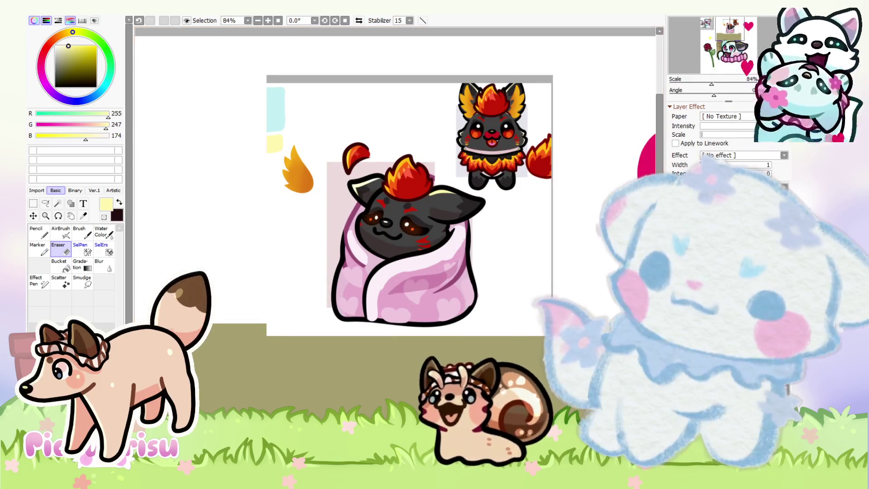
{"action": "scroll", "coordinate": [346, 267], "scroll_direction": "up", "scroll_amount": 3}
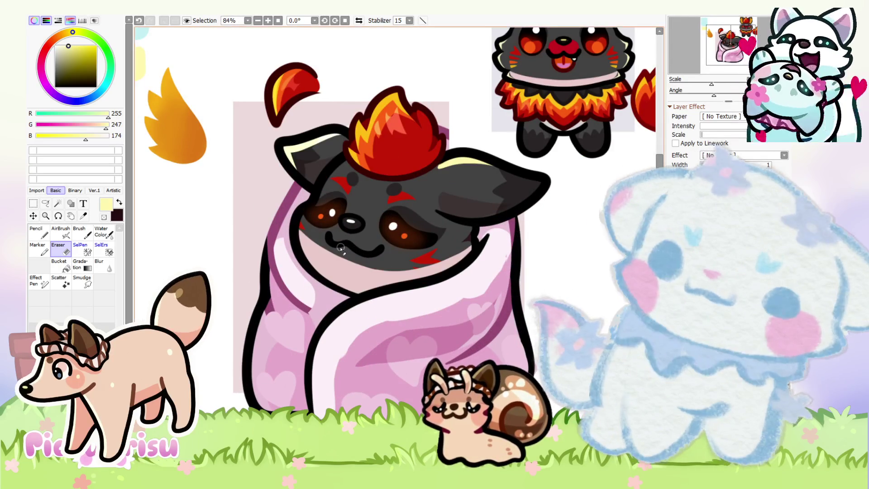
{"action": "left_click", "coordinate": [341, 263], "text": "alt"}
Pencil dark shading across the ear's lower part, then erase it lighter along the left side
{"action": "scroll", "coordinate": [340, 271], "scroll_direction": "down", "scroll_amount": 4}
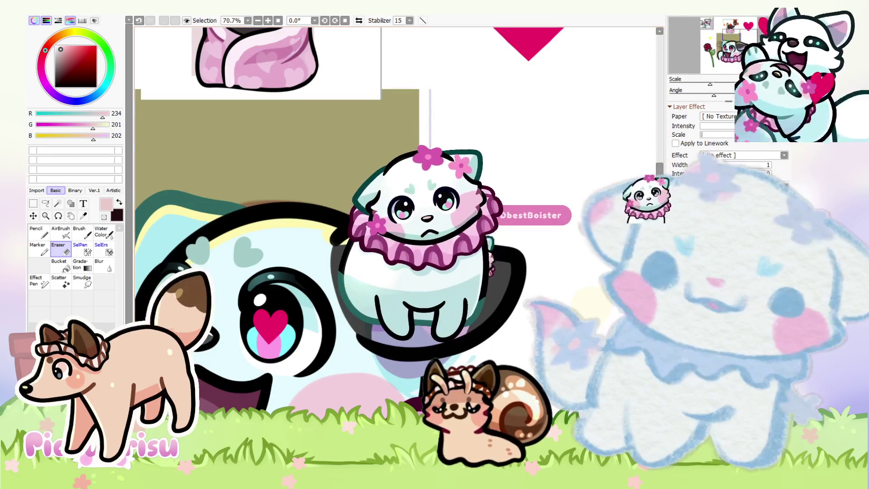
{"action": "scroll", "coordinate": [409, 338], "scroll_direction": "up", "scroll_amount": 2}
{"action": "key", "text": "n"}
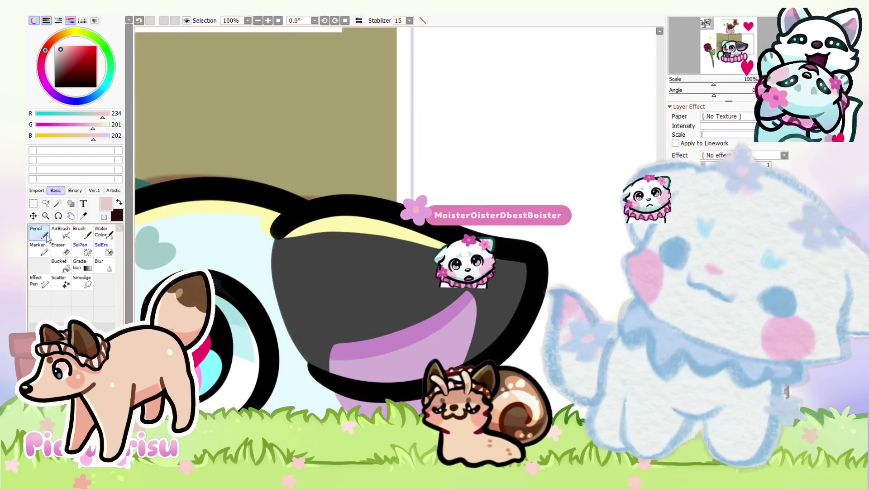
{"action": "mouse_move", "coordinate": [311, 300]}
{"action": "left_mouse_down"}
{"action": "mouse_move", "coordinate": [380, 358]}
{"action": "mouse_move", "coordinate": [300, 302]}
{"action": "mouse_move", "coordinate": [334, 304]}
{"action": "mouse_move", "coordinate": [289, 272]}
{"action": "left_mouse_up"}
{"action": "key", "text": "e"}
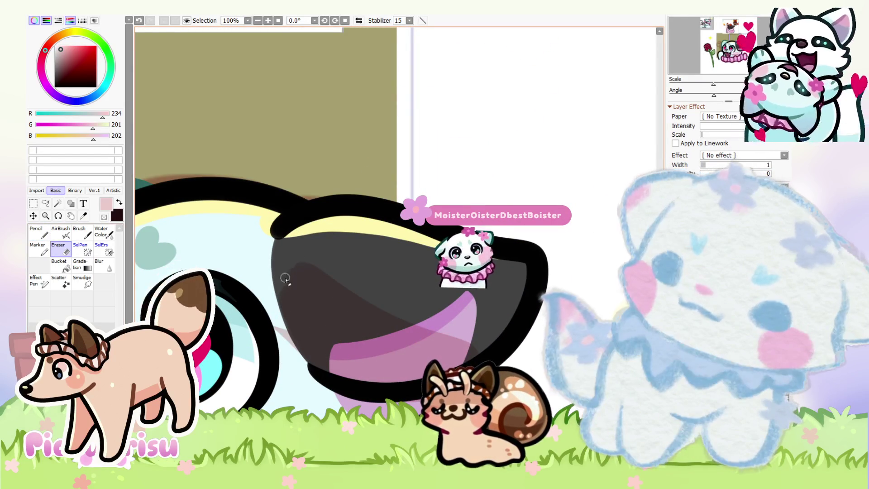
{"action": "mouse_move", "coordinate": [293, 260]}
{"action": "left_mouse_down"}
{"action": "mouse_move", "coordinate": [287, 294]}
{"action": "mouse_move", "coordinate": [295, 254]}
{"action": "mouse_move", "coordinate": [376, 314]}
{"action": "mouse_move", "coordinate": [385, 301]}
{"action": "left_mouse_up"}
Sample the flame orange from the fire fox's ear and tilt the canvas view
{"action": "scroll", "coordinate": [387, 301], "scroll_direction": "down", "scroll_amount": 5}
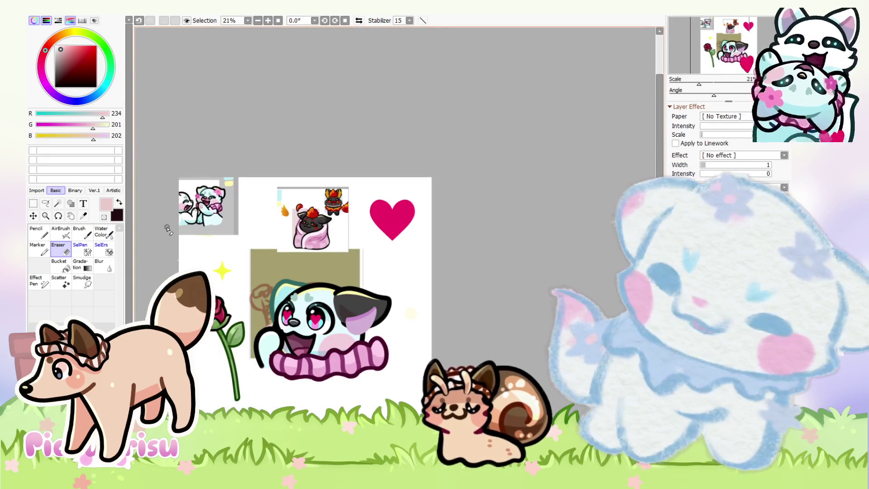
{"action": "scroll", "coordinate": [335, 203], "scroll_direction": "up", "scroll_amount": 10}
{"action": "left_click", "coordinate": [470, 130], "text": "alt"}
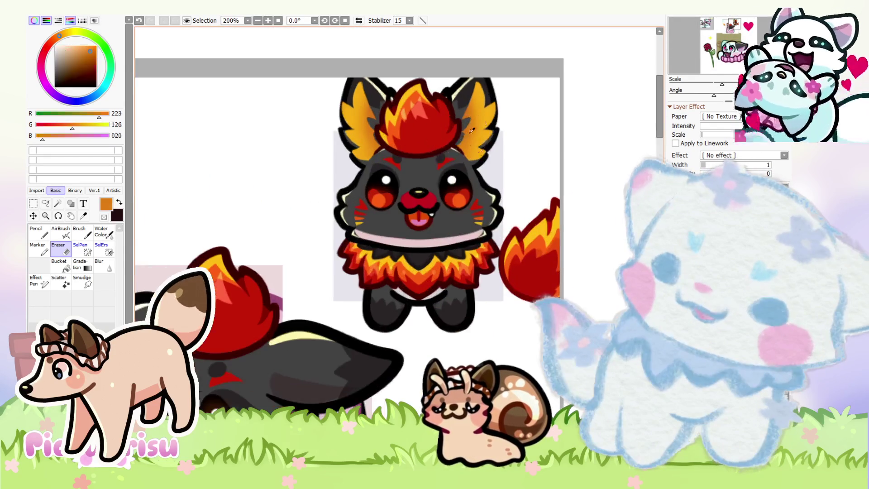
{"action": "scroll", "coordinate": [471, 130], "scroll_direction": "down", "scroll_amount": 10}
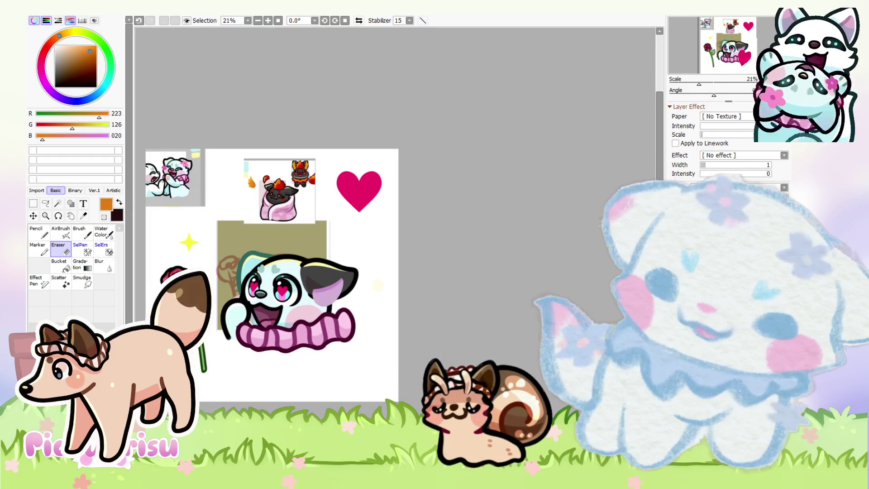
{"action": "mouse_move", "coordinate": [714, 95]}
{"action": "left_mouse_down"}
{"action": "mouse_move", "coordinate": [689, 95]}
{"action": "mouse_move", "coordinate": [702, 84]}
{"action": "left_mouse_up"}
{"action": "left_click", "coordinate": [37, 231]}
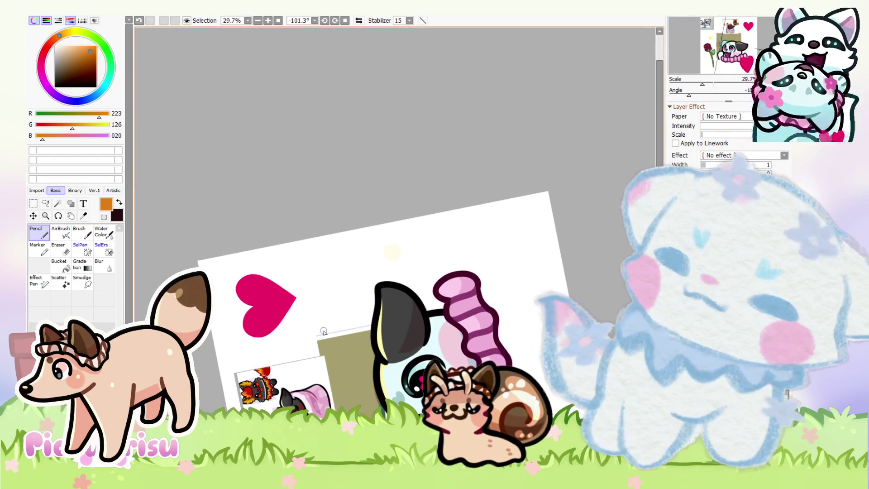
Draw an orange stroke up over the black ear and trim its left edge with the eraser
{"action": "scroll", "coordinate": [282, 333], "scroll_direction": "up", "scroll_amount": 5}
{"action": "mouse_move", "coordinate": [390, 378]}
{"action": "left_mouse_down"}
{"action": "mouse_move", "coordinate": [380, 344]}
{"action": "mouse_move", "coordinate": [404, 86]}
{"action": "mouse_move", "coordinate": [434, 220]}
{"action": "mouse_move", "coordinate": [515, 246]}
{"action": "mouse_move", "coordinate": [479, 312]}
{"action": "mouse_move", "coordinate": [385, 380]}
{"action": "mouse_move", "coordinate": [491, 317]}
{"action": "mouse_move", "coordinate": [409, 337]}
{"action": "mouse_move", "coordinate": [425, 335]}
{"action": "mouse_move", "coordinate": [452, 253]}
{"action": "mouse_move", "coordinate": [413, 326]}
{"action": "mouse_move", "coordinate": [414, 291]}
{"action": "mouse_move", "coordinate": [458, 266]}
{"action": "left_mouse_up"}
{"action": "scroll", "coordinate": [456, 325], "scroll_direction": "down", "scroll_amount": 3}
{"action": "scroll", "coordinate": [414, 291], "scroll_direction": "up", "scroll_amount": 2}
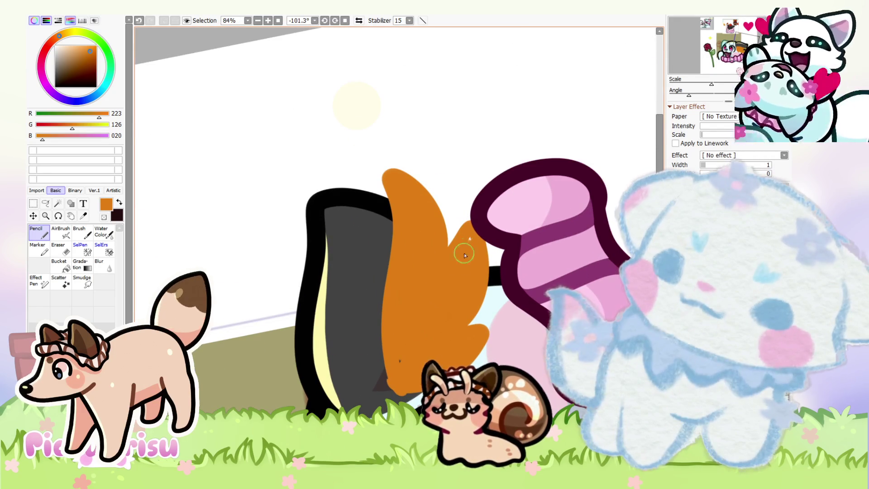
{"action": "scroll", "coordinate": [276, 258], "scroll_direction": "down", "scroll_amount": 2}
{"action": "key", "text": "e"}
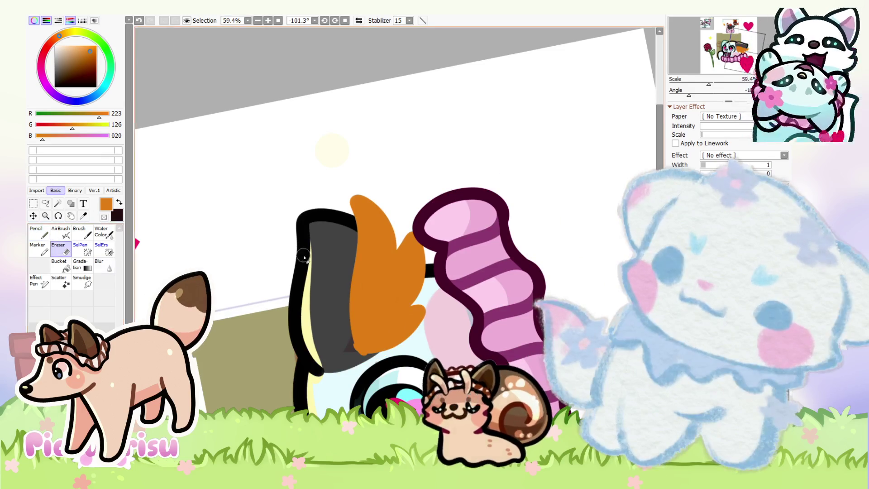
{"action": "scroll", "coordinate": [275, 258], "scroll_direction": "up", "scroll_amount": 2}
{"action": "mouse_move", "coordinate": [276, 146]}
{"action": "left_mouse_down"}
{"action": "mouse_move", "coordinate": [275, 123]}
{"action": "mouse_move", "coordinate": [278, 308]}
{"action": "left_mouse_up"}
Add jagged flame spikes to the orange tip with the pencil
{"action": "scroll", "coordinate": [317, 346], "scroll_direction": "down", "scroll_amount": 3}
{"action": "scroll", "coordinate": [363, 347], "scroll_direction": "up", "scroll_amount": 5}
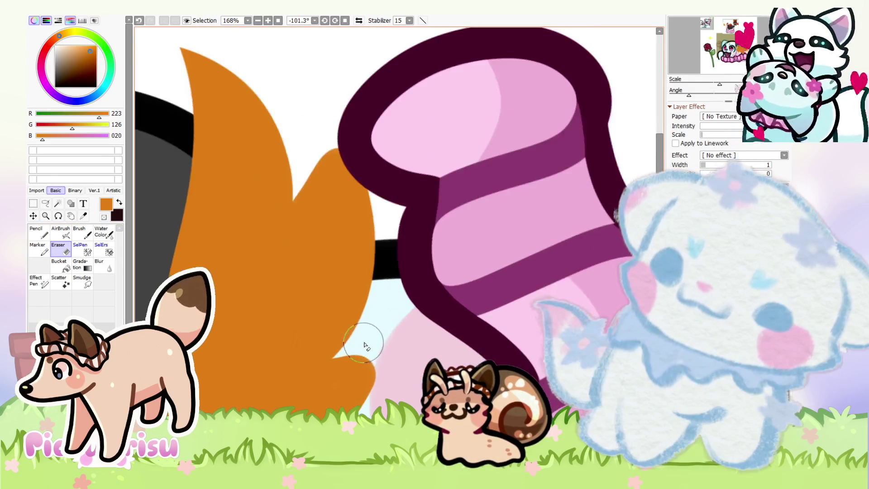
{"action": "scroll", "coordinate": [300, 116], "scroll_direction": "down", "scroll_amount": 2}
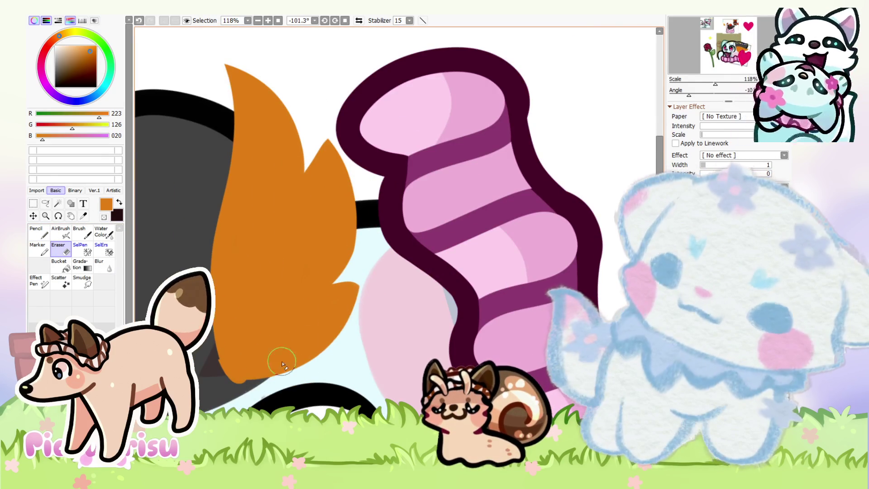
{"action": "scroll", "coordinate": [367, 284], "scroll_direction": "down", "scroll_amount": 8}
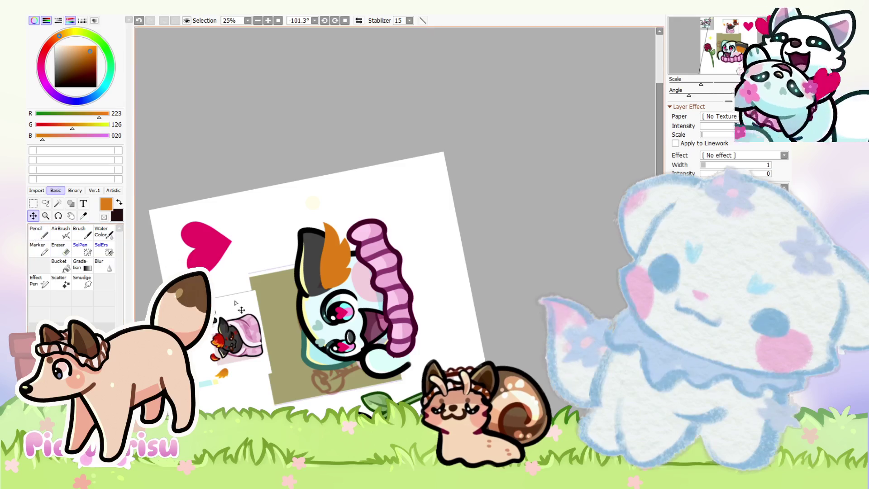
{"action": "scroll", "coordinate": [367, 283], "scroll_direction": "up", "scroll_amount": 5}
{"action": "scroll", "coordinate": [293, 289], "scroll_direction": "down", "scroll_amount": 3}
{"action": "scroll", "coordinate": [293, 289], "scroll_direction": "up", "scroll_amount": 6}
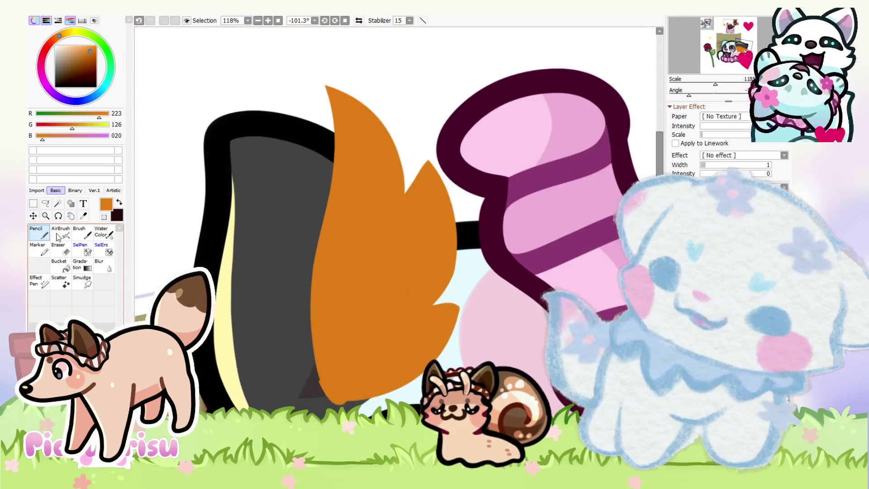
{"action": "key", "text": "n"}
{"action": "mouse_move", "coordinate": [293, 290]}
{"action": "left_mouse_down"}
{"action": "mouse_move", "coordinate": [301, 287]}
{"action": "mouse_move", "coordinate": [291, 345]}
{"action": "left_mouse_up"}
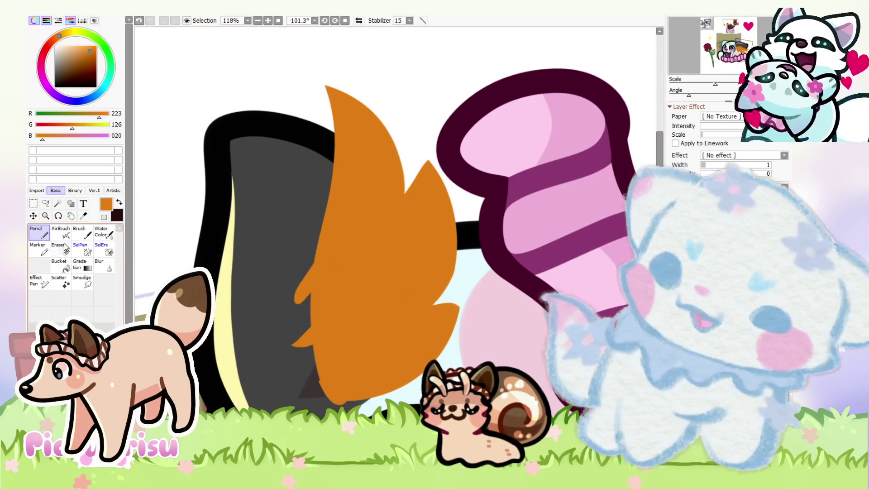
Carve a short notch into the orange flame, undoing an overly long erase stroke
{"action": "key", "text": "e"}
{"action": "mouse_move", "coordinate": [305, 279]}
{"action": "left_mouse_down"}
{"action": "mouse_move", "coordinate": [345, 229]}
{"action": "mouse_move", "coordinate": [316, 333]}
{"action": "mouse_move", "coordinate": [369, 345]}
{"action": "mouse_move", "coordinate": [310, 374]}
{"action": "left_mouse_up"}
{"action": "key", "text": "ctrl+z"}
{"action": "mouse_move", "coordinate": [304, 291]}
{"action": "left_mouse_down"}
{"action": "mouse_move", "coordinate": [352, 243]}
{"action": "mouse_move", "coordinate": [322, 334]}
{"action": "mouse_move", "coordinate": [342, 384]}
{"action": "mouse_move", "coordinate": [341, 242]}
{"action": "mouse_move", "coordinate": [319, 308]}
{"action": "left_mouse_up"}
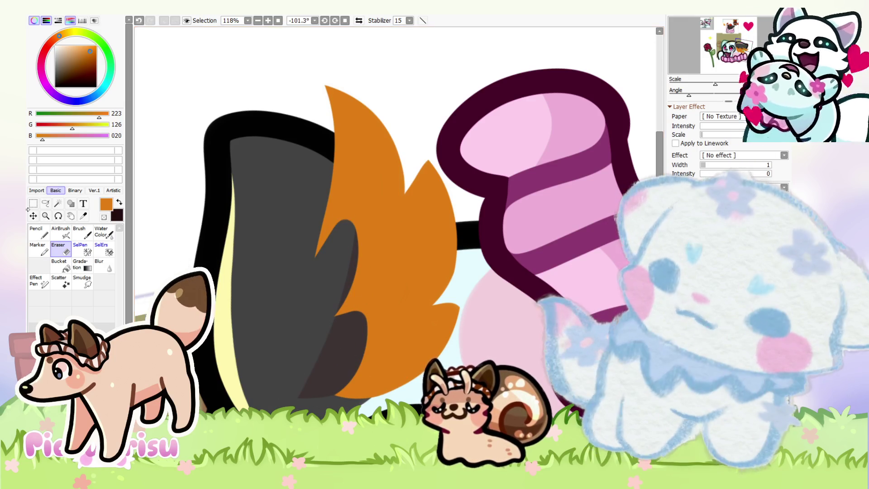
{"action": "key", "text": "ctrl"}
{"action": "scroll", "coordinate": [321, 305], "scroll_direction": "down", "scroll_amount": 5}
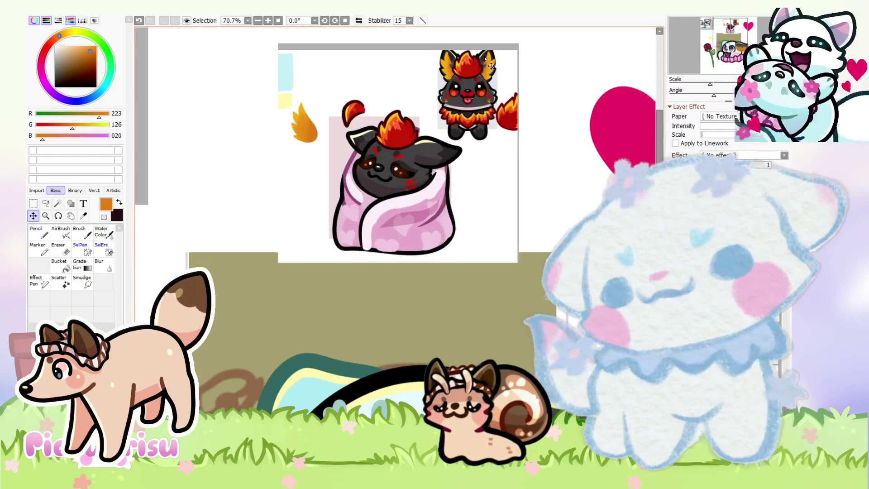
With the AirBrush, eyedrop a near-black from the ear and shade the orange flame tip
{"action": "scroll", "coordinate": [491, 66], "scroll_direction": "up", "scroll_amount": 4}
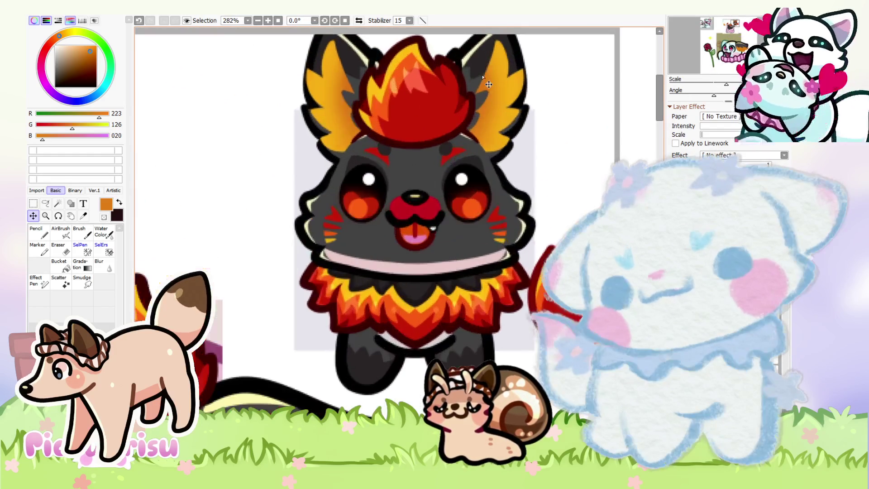
{"action": "scroll", "coordinate": [206, 183], "scroll_direction": "down", "scroll_amount": 6}
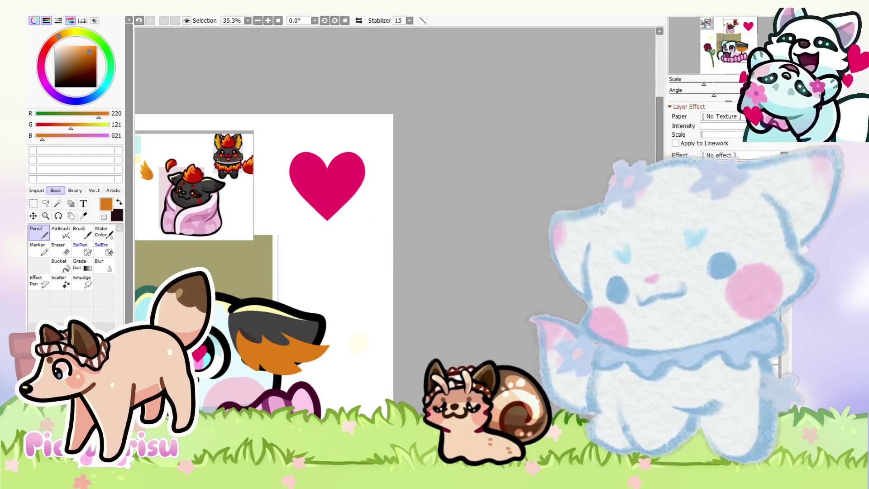
{"action": "left_click", "coordinate": [61, 232]}
{"action": "scroll", "coordinate": [281, 322], "scroll_direction": "up", "scroll_amount": 3}
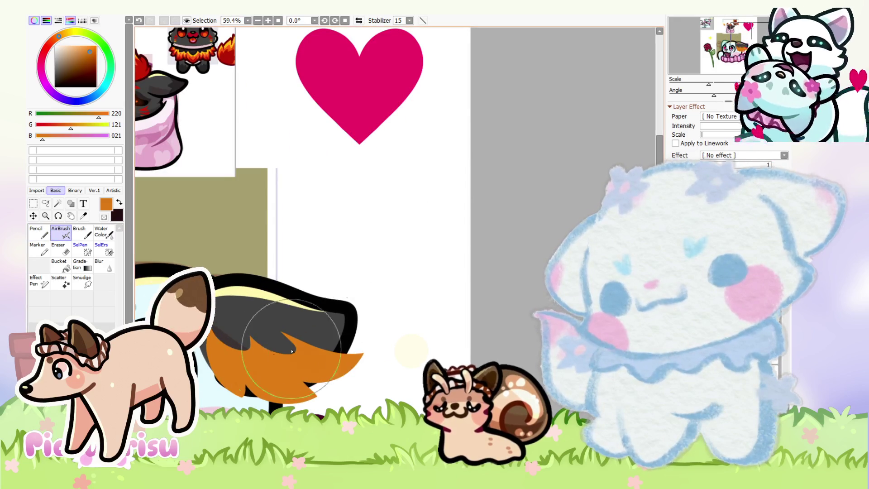
{"action": "scroll", "coordinate": [304, 345], "scroll_direction": "down", "scroll_amount": 6}
{"action": "left_click", "coordinate": [289, 131], "text": "alt"}
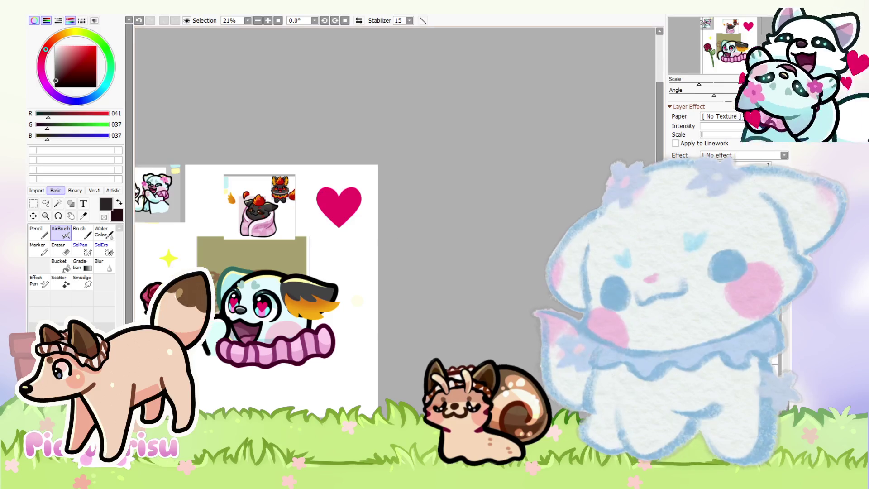
{"action": "scroll", "coordinate": [318, 273], "scroll_direction": "up", "scroll_amount": 7}
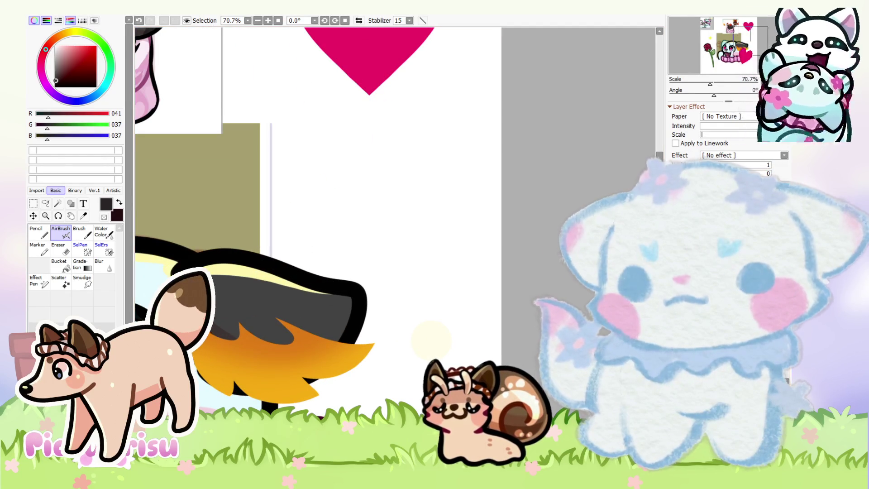
{"action": "key", "text": "ctrl+z"}
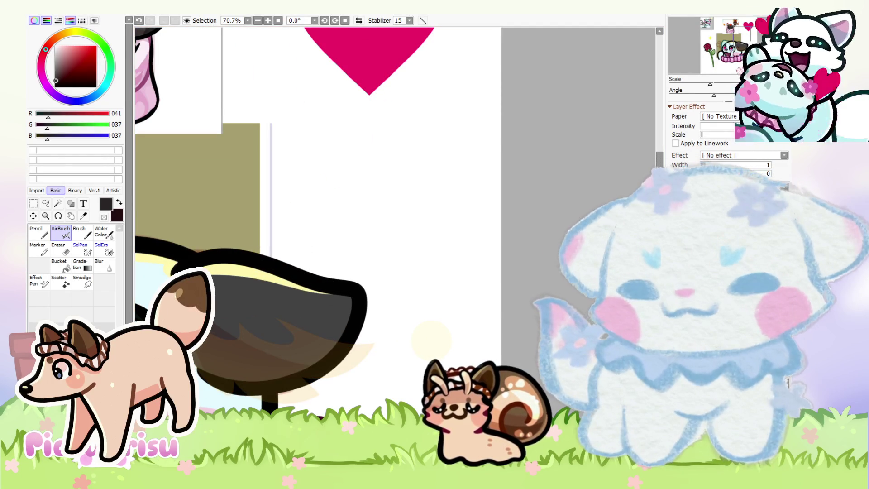
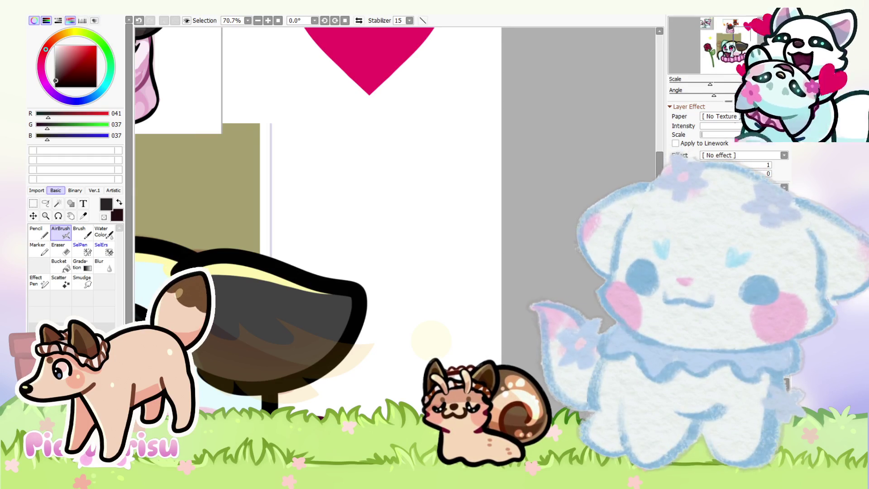
With the Pencil, paint dark zigzag shading strokes across the ear's grey areas and lower edge
{"action": "scroll", "coordinate": [505, 255], "scroll_direction": "down", "scroll_amount": 3}
{"action": "scroll", "coordinate": [505, 255], "scroll_direction": "up", "scroll_amount": 6}
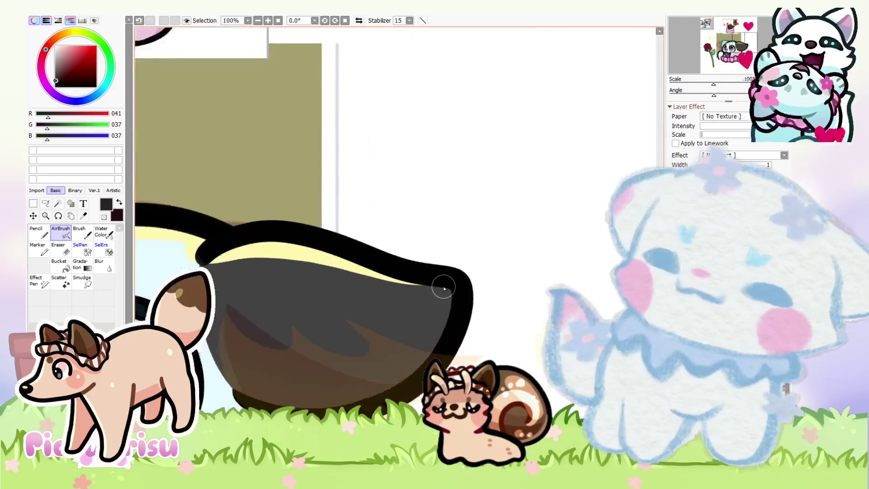
{"action": "key", "text": "n"}
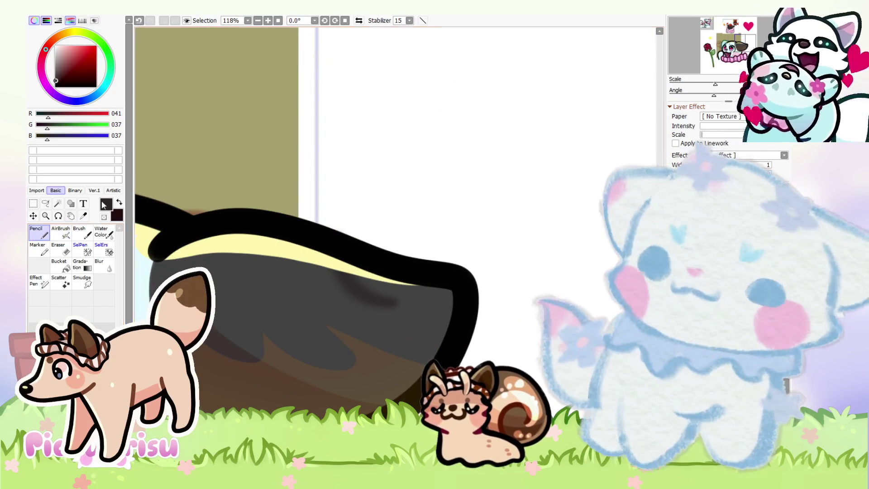
{"action": "mouse_move", "coordinate": [334, 301]}
{"action": "left_mouse_down"}
{"action": "mouse_move", "coordinate": [378, 334]}
{"action": "mouse_move", "coordinate": [324, 378]}
{"action": "mouse_move", "coordinate": [421, 373]}
{"action": "mouse_move", "coordinate": [376, 355]}
{"action": "mouse_move", "coordinate": [333, 372]}
{"action": "mouse_move", "coordinate": [403, 316]}
{"action": "mouse_move", "coordinate": [333, 310]}
{"action": "mouse_move", "coordinate": [351, 285]}
{"action": "mouse_move", "coordinate": [417, 285]}
{"action": "mouse_move", "coordinate": [373, 276]}
{"action": "left_mouse_up"}
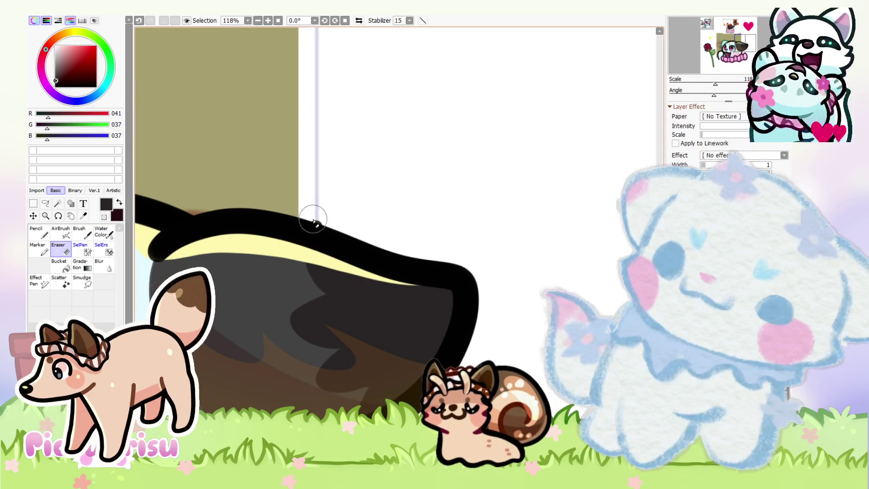
{"action": "mouse_move", "coordinate": [317, 246]}
{"action": "left_mouse_down"}
{"action": "mouse_move", "coordinate": [370, 294]}
{"action": "mouse_move", "coordinate": [316, 303]}
{"action": "mouse_move", "coordinate": [380, 314]}
{"action": "mouse_move", "coordinate": [332, 353]}
{"action": "mouse_move", "coordinate": [393, 379]}
{"action": "left_mouse_up"}
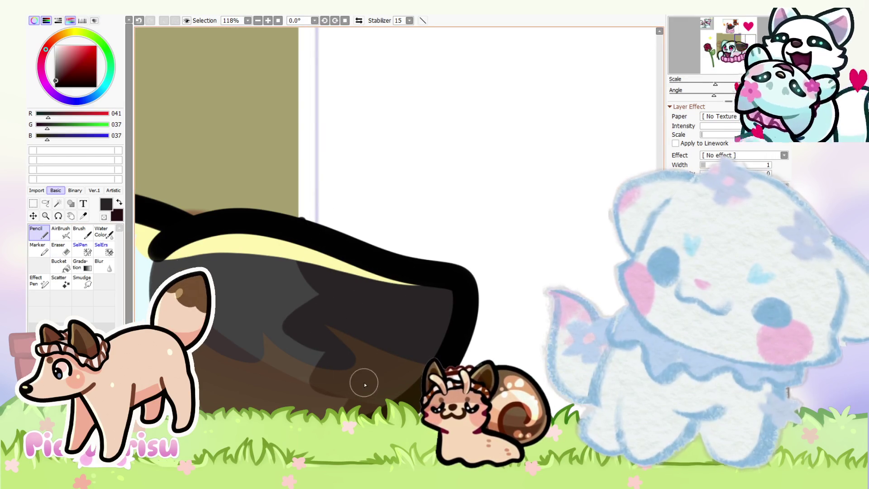
{"action": "scroll", "coordinate": [496, 312], "scroll_direction": "down", "scroll_amount": 7}
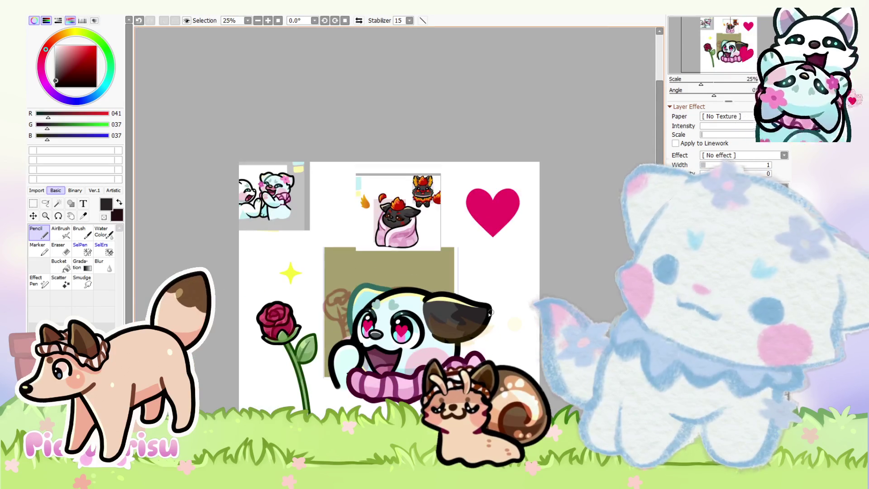
{"action": "scroll", "coordinate": [340, 227], "scroll_direction": "up", "scroll_amount": 3}
{"action": "scroll", "coordinate": [415, 336], "scroll_direction": "up", "scroll_amount": 5}
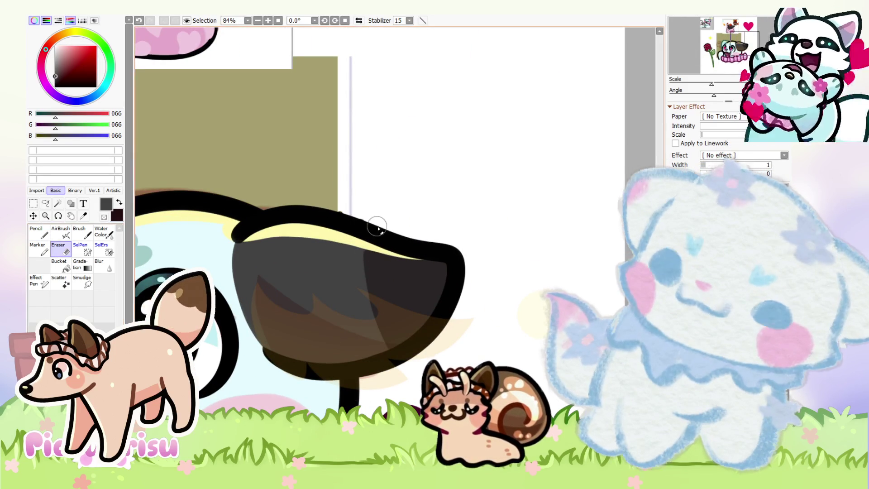
Switch back from erasing to drawing and cover the light-grey wedge's edge with dark paint
{"action": "left_click", "coordinate": [40, 229]}
{"action": "scroll", "coordinate": [374, 264], "scroll_direction": "up", "scroll_amount": 1}
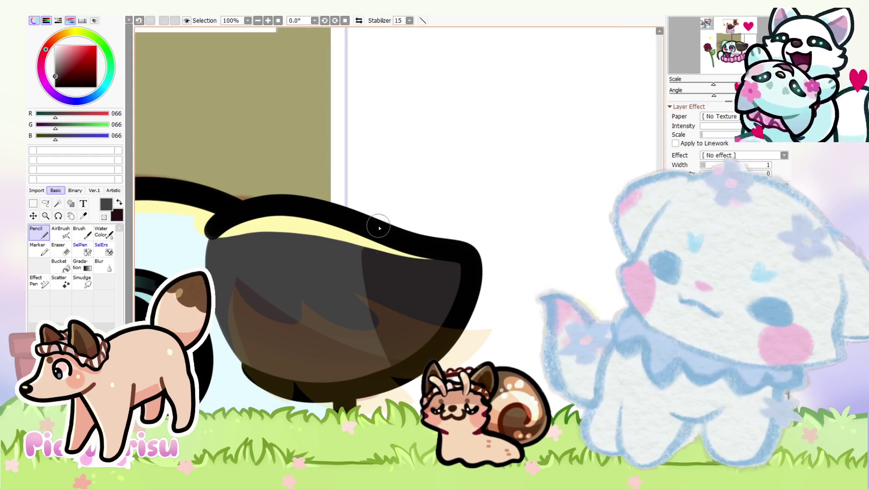
{"action": "scroll", "coordinate": [414, 257], "scroll_direction": "up", "scroll_amount": 1}
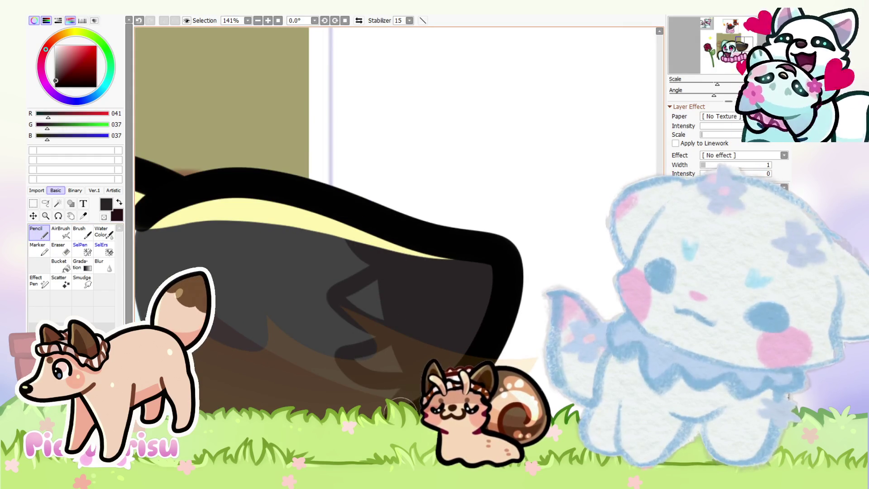
{"action": "scroll", "coordinate": [379, 286], "scroll_direction": "down", "scroll_amount": 3}
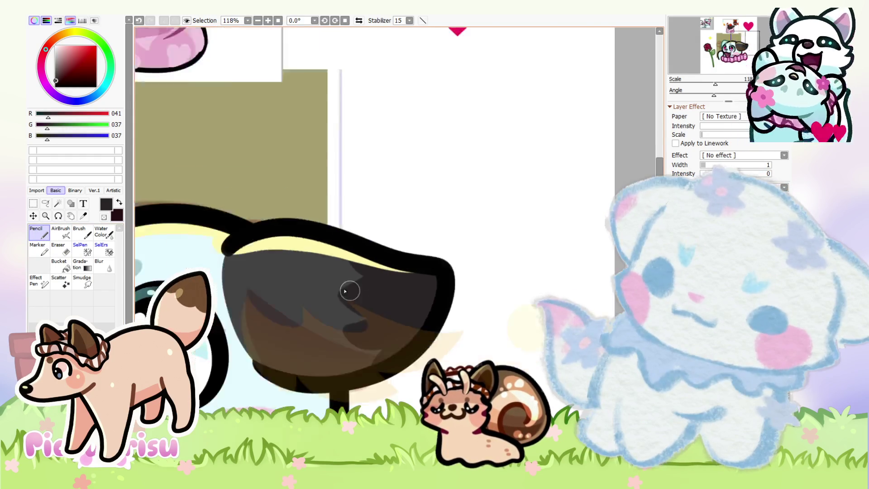
{"action": "scroll", "coordinate": [351, 288], "scroll_direction": "up", "scroll_amount": 4}
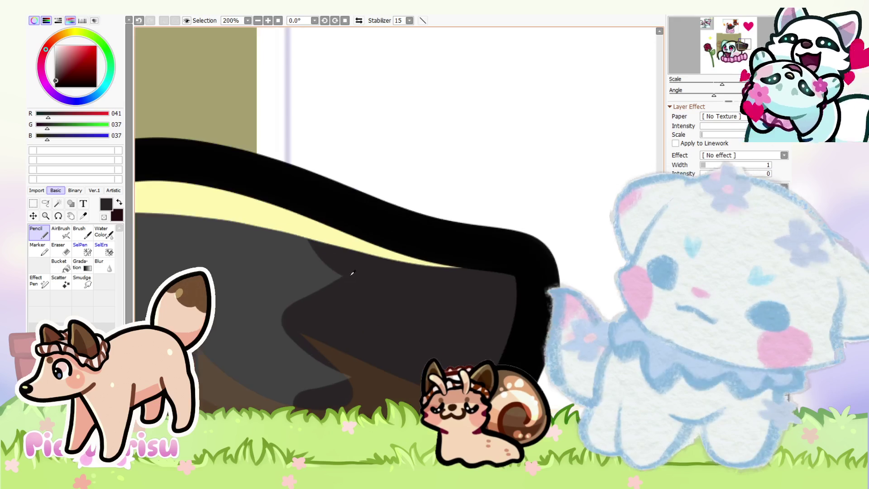
{"action": "scroll", "coordinate": [278, 325], "scroll_direction": "up", "scroll_amount": 1}
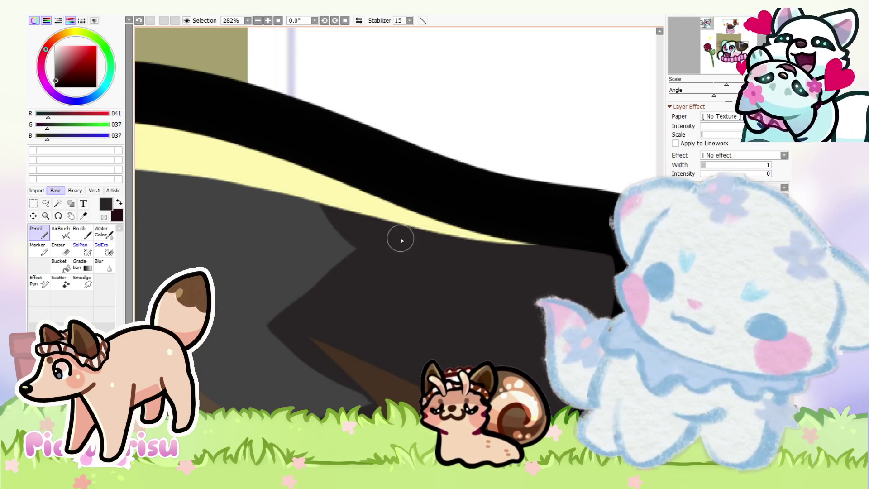
{"action": "left_click_drag", "start_coordinate": [331, 272], "coordinate": [294, 327]}
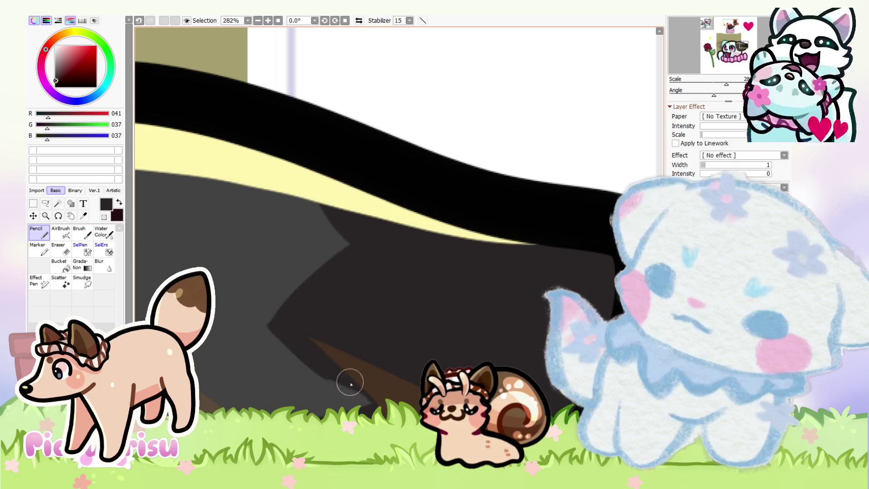
{"action": "scroll", "coordinate": [326, 370], "scroll_direction": "down", "scroll_amount": 3}
{"action": "scroll", "coordinate": [364, 323], "scroll_direction": "up", "scroll_amount": 2}
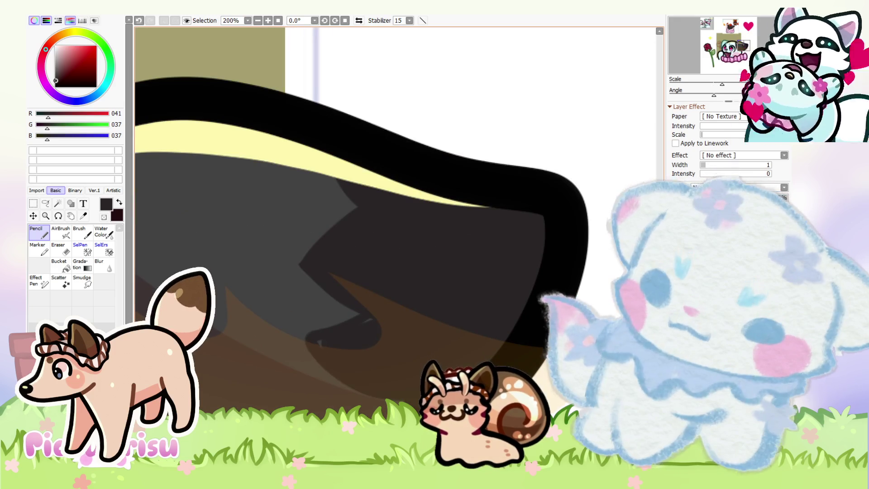
{"action": "scroll", "coordinate": [311, 324], "scroll_direction": "up", "scroll_amount": 1}
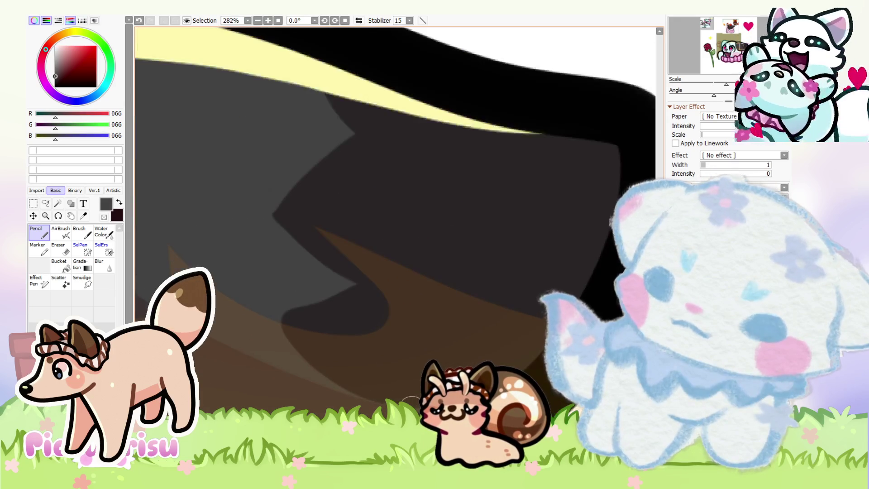
{"action": "scroll", "coordinate": [280, 300], "scroll_direction": "down", "scroll_amount": 6}
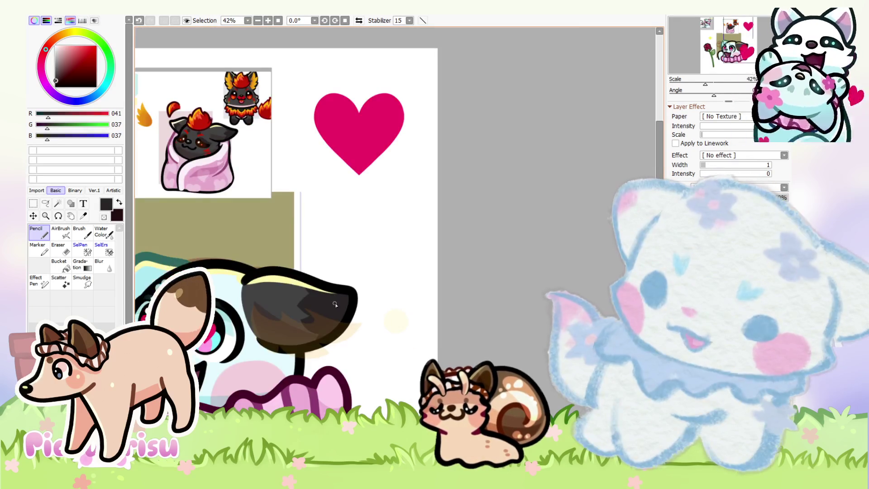
Pick a dark red-brown colour for the outline above the head's upper left
{"action": "scroll", "coordinate": [331, 307], "scroll_direction": "down", "scroll_amount": 2}
{"action": "scroll", "coordinate": [327, 308], "scroll_direction": "up", "scroll_amount": 1}
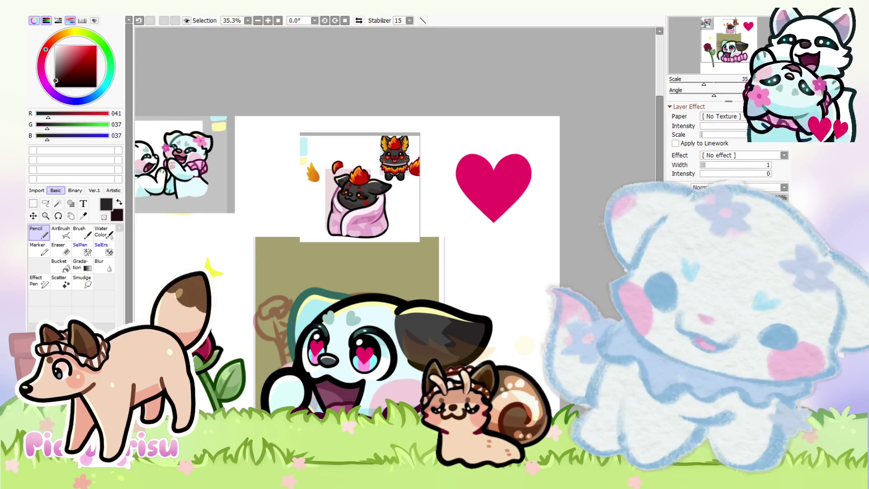
{"action": "scroll", "coordinate": [355, 178], "scroll_direction": "up", "scroll_amount": 5}
{"action": "left_click", "coordinate": [355, 178], "text": "alt"}
{"action": "scroll", "coordinate": [355, 178], "scroll_direction": "down", "scroll_amount": 5}
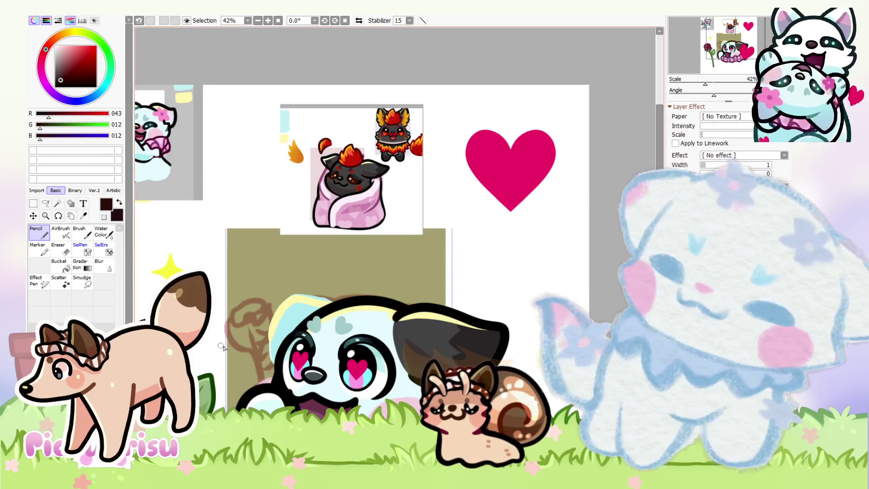
{"action": "scroll", "coordinate": [302, 303], "scroll_direction": "up", "scroll_amount": 3}
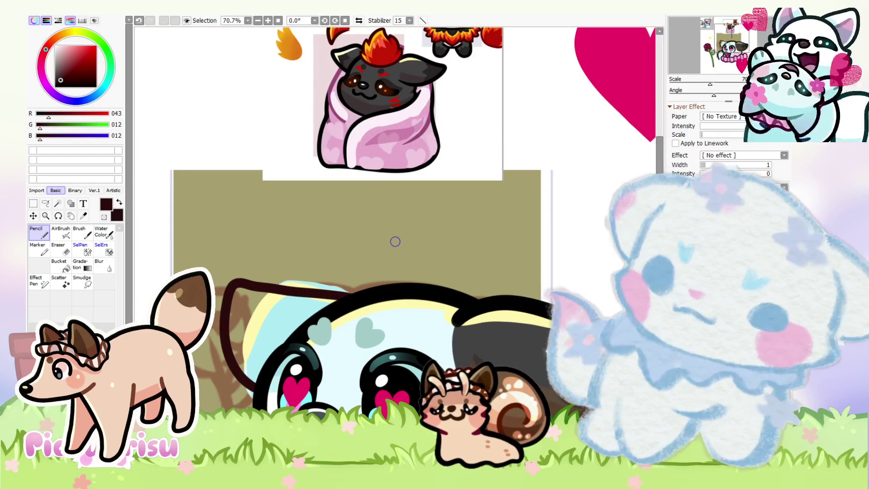
Undo four outline attempts above the head until the stroke looks right
{"action": "key", "text": "ctrl+z"}
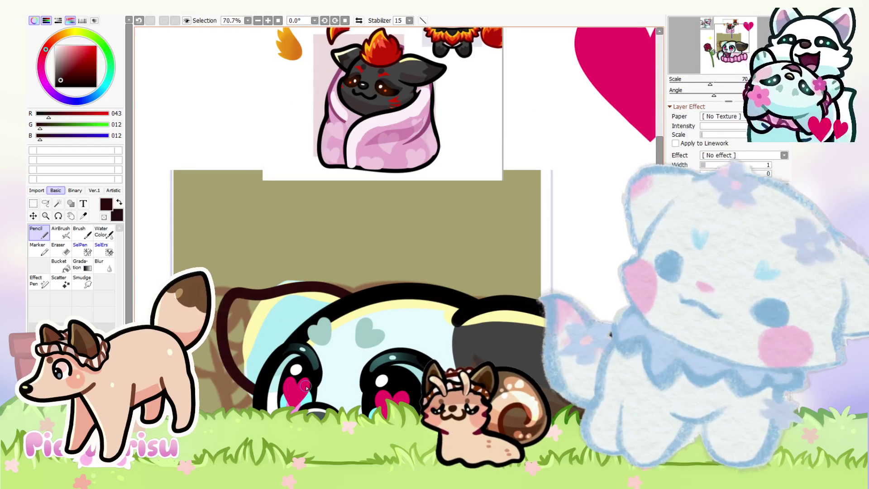
{"action": "key", "text": "ctrl+z"}
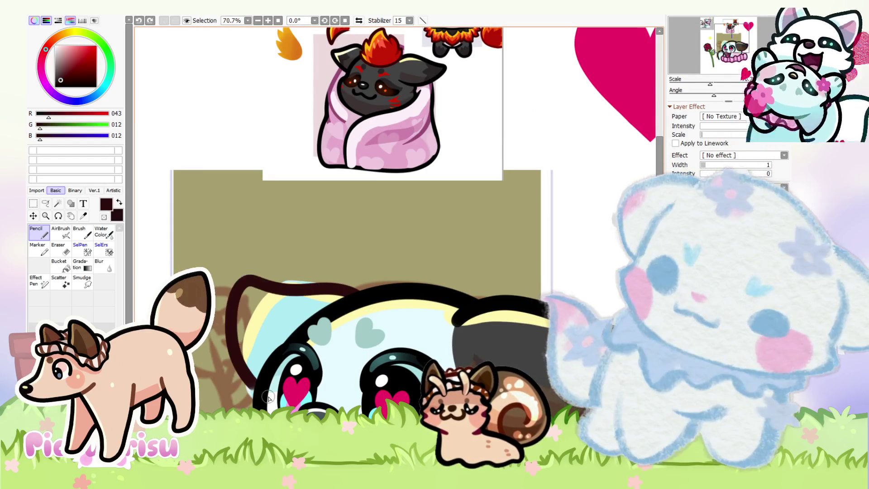
{"action": "key", "text": "ctrl+z"}
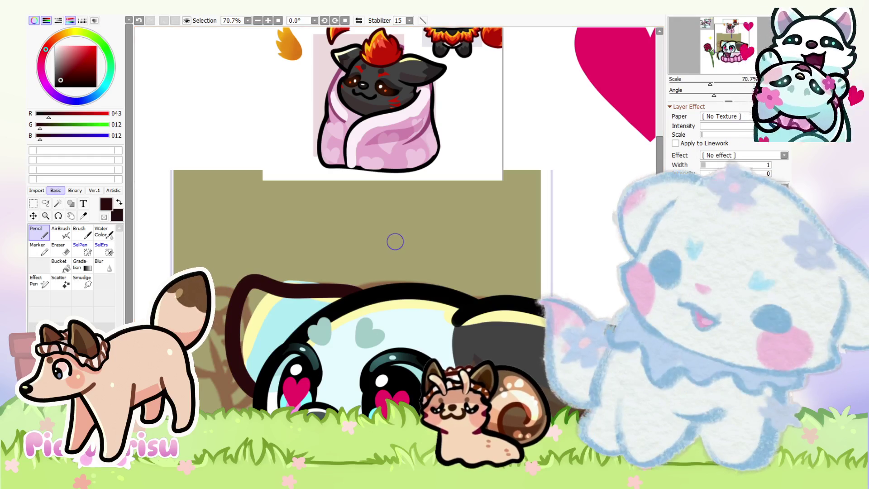
{"action": "key", "text": "ctrl+z"}
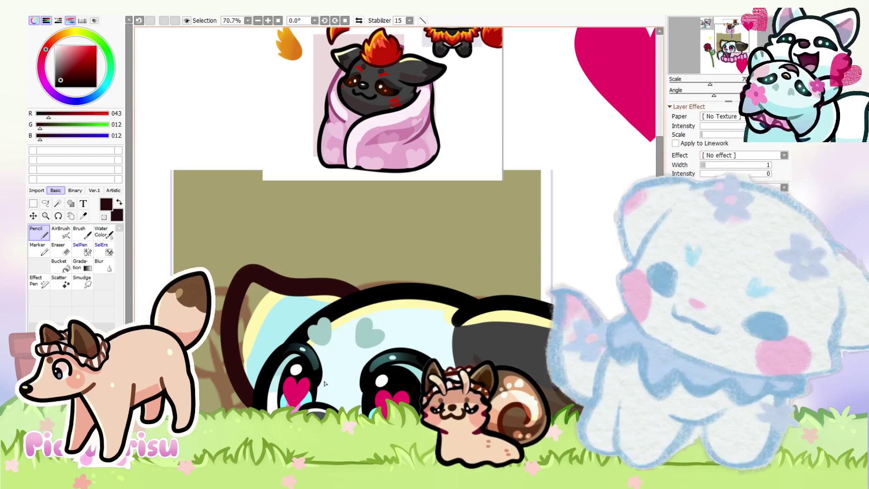
{"action": "scroll", "coordinate": [302, 292], "scroll_direction": "down", "scroll_amount": 3}
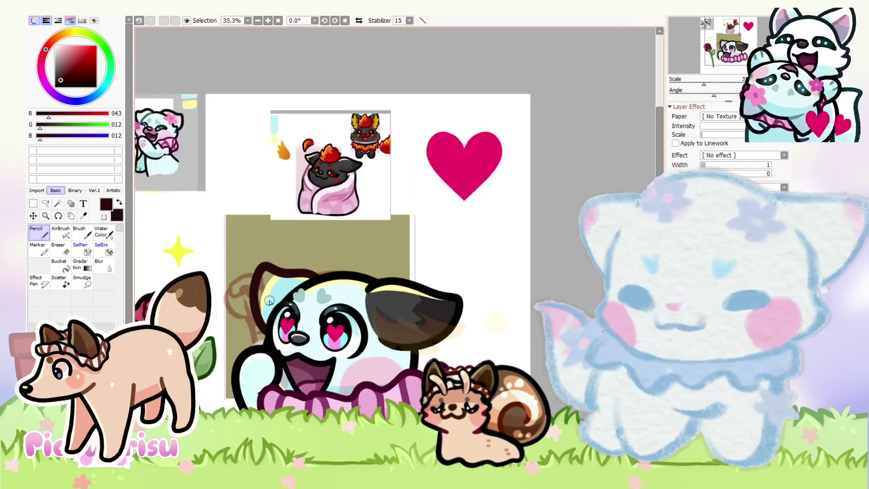
{"action": "key", "text": "ctrl+t"}
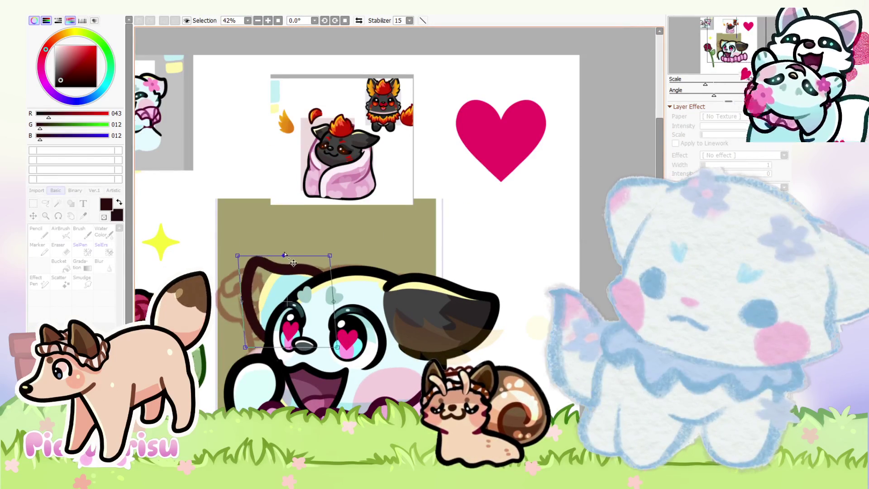
Commit the transformed outline as a taller ear arching above the left side, then undo the last ear stroke
{"action": "scroll", "coordinate": [350, 256], "scroll_direction": "down", "scroll_amount": 4}
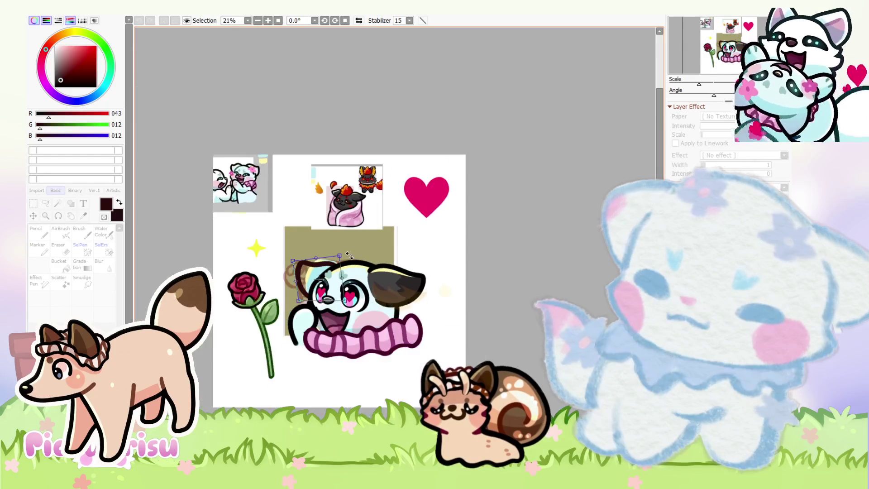
{"action": "key", "text": "Return"}
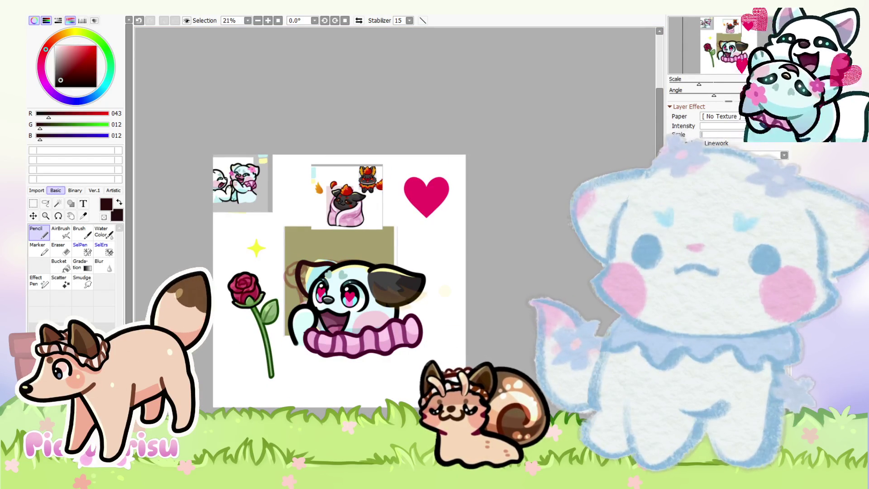
{"action": "scroll", "coordinate": [484, 319], "scroll_direction": "down", "scroll_amount": 1}
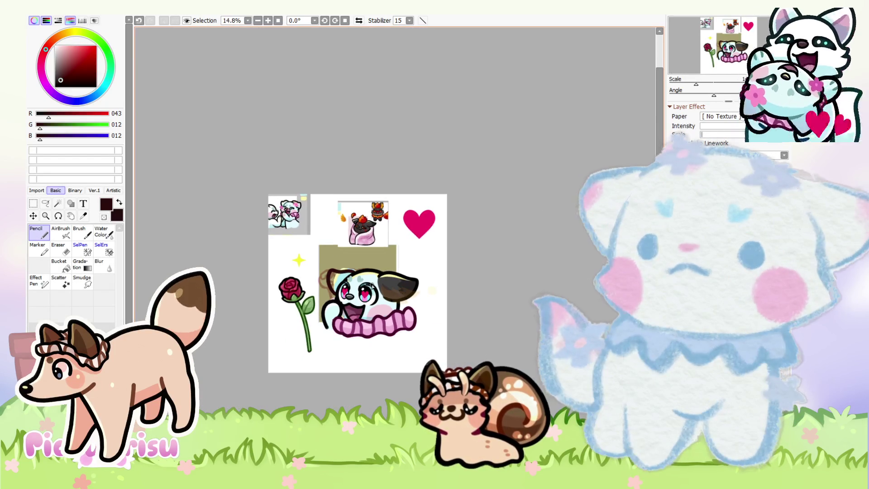
{"action": "scroll", "coordinate": [307, 267], "scroll_direction": "up", "scroll_amount": 3}
{"action": "scroll", "coordinate": [169, 246], "scroll_direction": "up", "scroll_amount": 4}
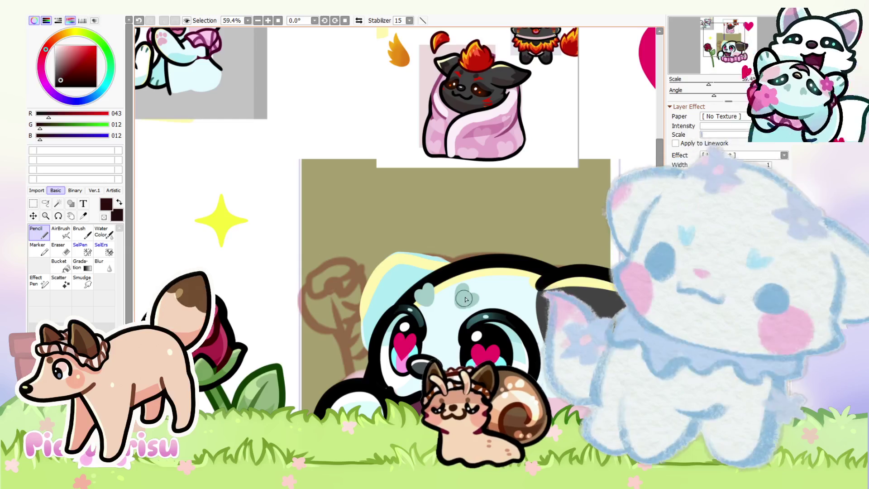
{"action": "scroll", "coordinate": [273, 221], "scroll_direction": "down", "scroll_amount": 3}
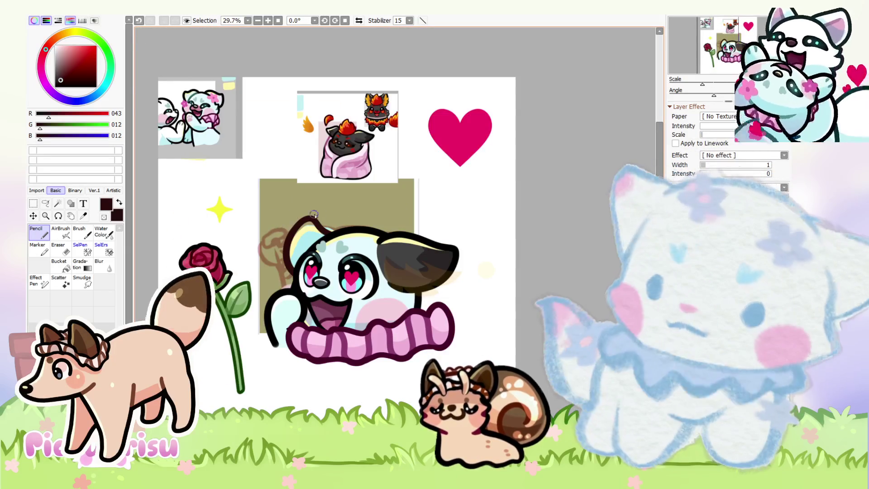
{"action": "scroll", "coordinate": [300, 233], "scroll_direction": "up", "scroll_amount": 2}
{"action": "key", "text": "ctrl+z"}
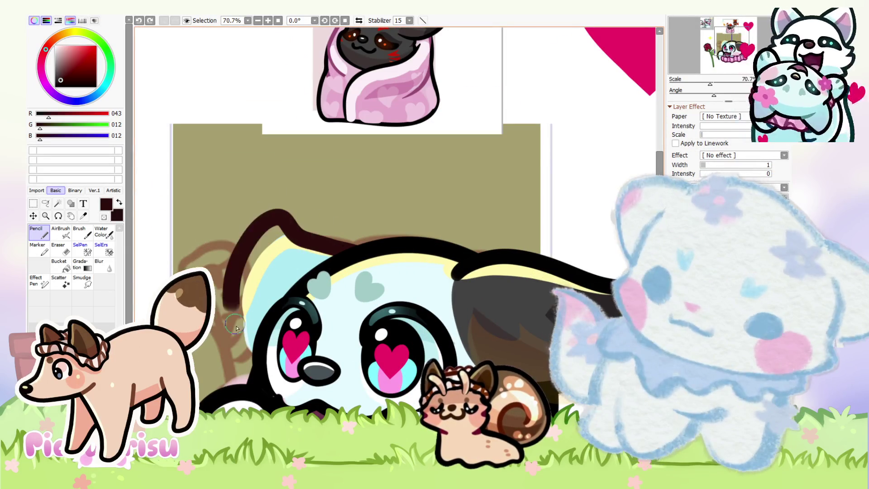
Undo the old ear stroke and retry redrawing the left ear outline up the head's side
{"action": "key", "text": "ctrl+z"}
{"action": "left_click_drag", "start_coordinate": [358, 252], "coordinate": [296, 382]}
{"action": "key", "text": "ctrl+z"}
{"action": "mouse_move", "coordinate": [250, 362]}
{"action": "left_mouse_down"}
{"action": "mouse_move", "coordinate": [243, 301]}
{"action": "mouse_move", "coordinate": [402, 271]}
{"action": "mouse_move", "coordinate": [267, 362]}
{"action": "left_mouse_up"}
{"action": "key", "text": "ctrl+z"}
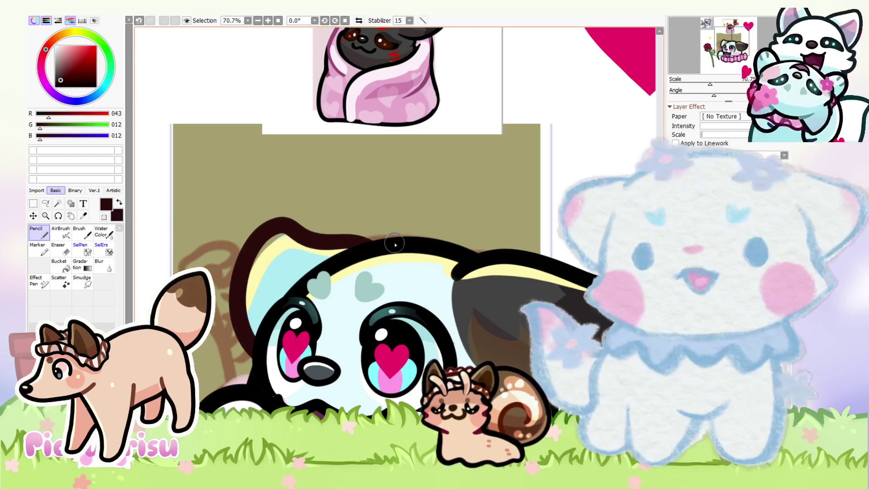
{"action": "scroll", "coordinate": [458, 187], "scroll_direction": "down", "scroll_amount": 3}
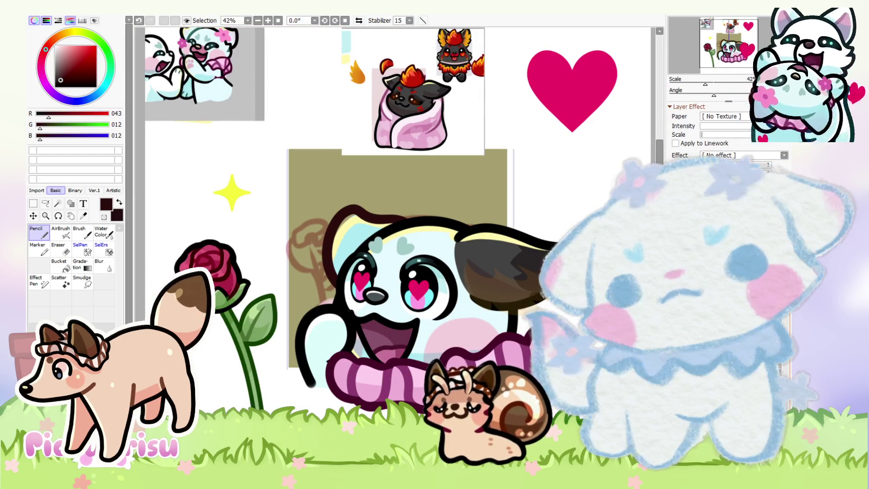
{"action": "scroll", "coordinate": [345, 380], "scroll_direction": "up", "scroll_amount": 5}
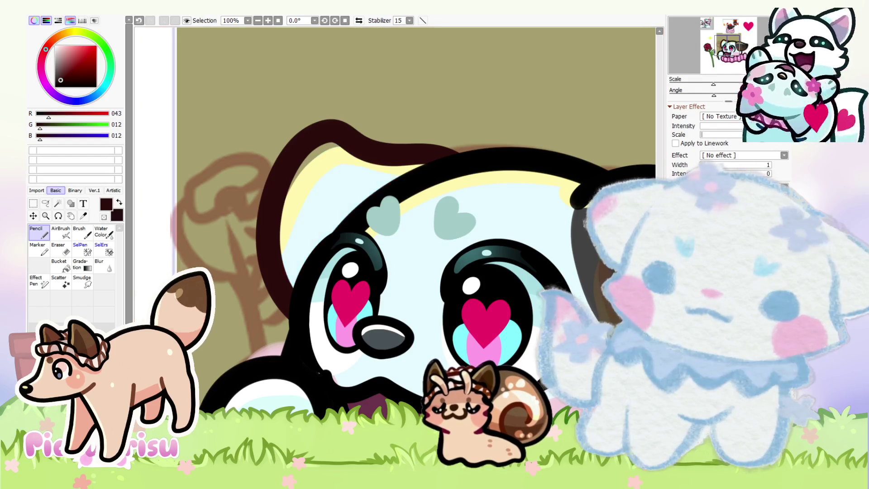
{"action": "scroll", "coordinate": [543, 258], "scroll_direction": "down", "scroll_amount": 1}
{"action": "scroll", "coordinate": [544, 258], "scroll_direction": "up", "scroll_amount": 1}
Sample the ear grey and rim pale yellow, then settle on the near-black shade 041,037,037
{"action": "left_click", "coordinate": [543, 258], "text": "alt"}
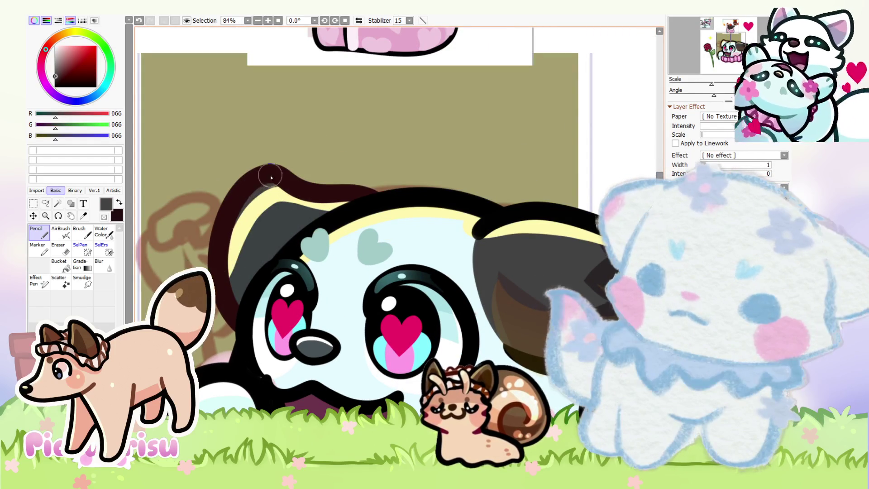
{"action": "left_click", "coordinate": [322, 219], "text": "alt"}
{"action": "scroll", "coordinate": [324, 224], "scroll_direction": "down", "scroll_amount": 3}
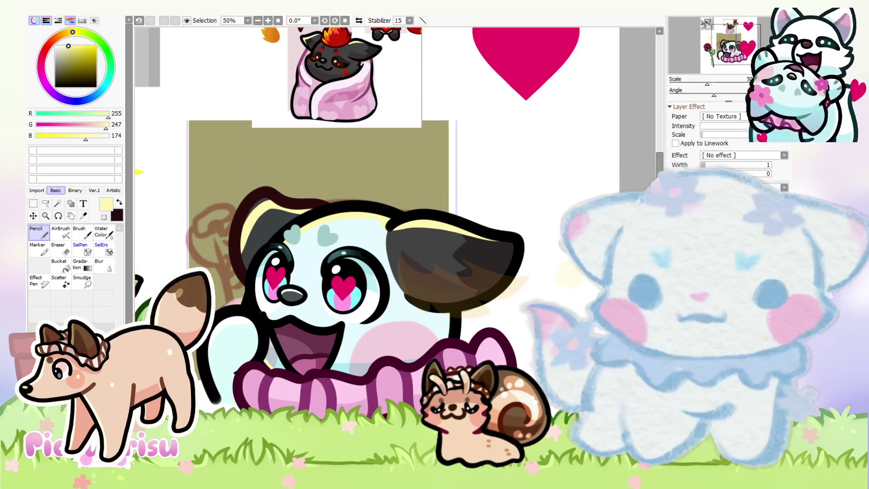
{"action": "scroll", "coordinate": [279, 195], "scroll_direction": "up", "scroll_amount": 4}
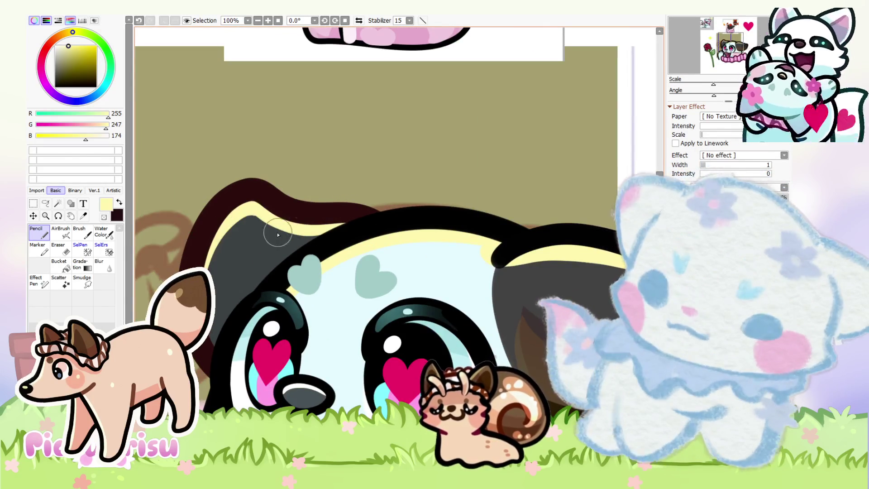
{"action": "scroll", "coordinate": [253, 209], "scroll_direction": "up", "scroll_amount": 4}
{"action": "scroll", "coordinate": [440, 201], "scroll_direction": "down", "scroll_amount": 6}
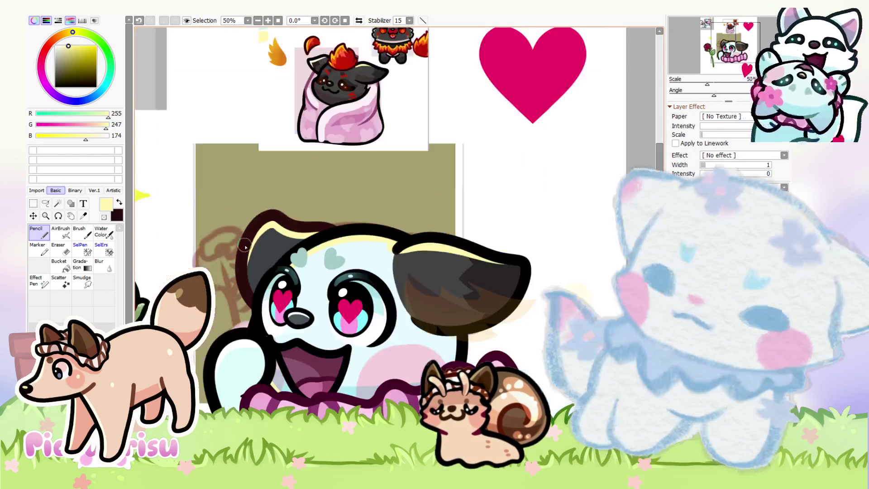
{"action": "left_click", "coordinate": [425, 273], "text": "alt"}
{"action": "left_click", "coordinate": [512, 271], "text": "alt"}
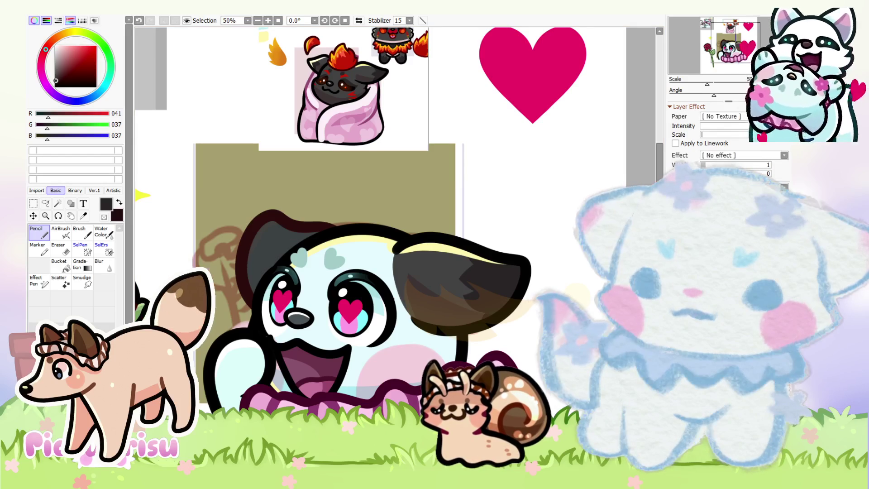
{"action": "scroll", "coordinate": [287, 235], "scroll_direction": "up", "scroll_amount": 1}
{"action": "scroll", "coordinate": [286, 235], "scroll_direction": "up", "scroll_amount": 1}
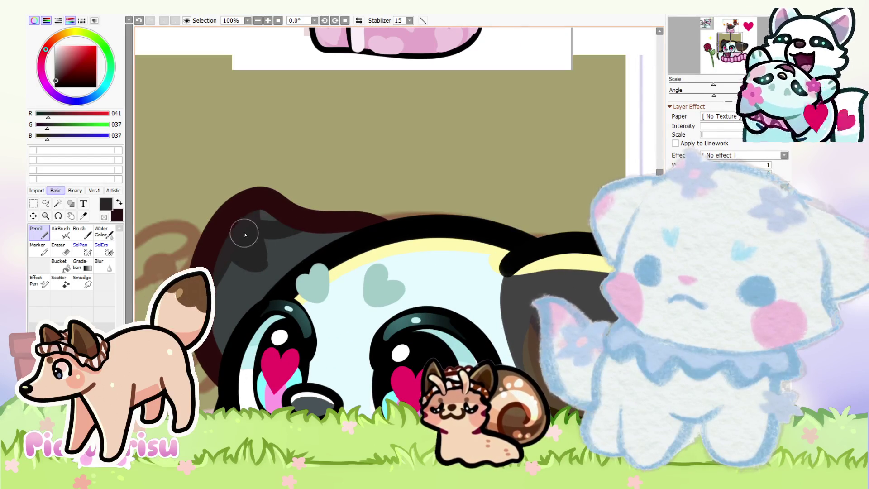
{"action": "scroll", "coordinate": [258, 194], "scroll_direction": "up", "scroll_amount": 2}
{"action": "scroll", "coordinate": [223, 217], "scroll_direction": "down", "scroll_amount": 3}
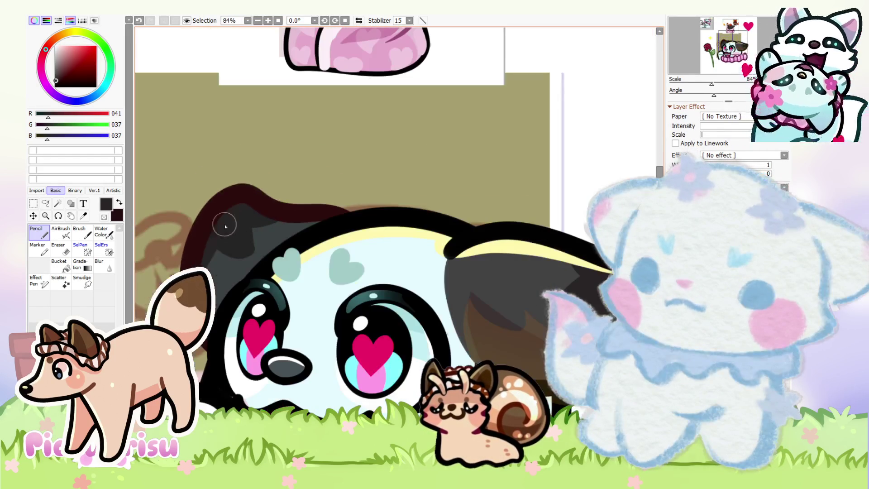
{"action": "scroll", "coordinate": [395, 241], "scroll_direction": "down", "scroll_amount": 2}
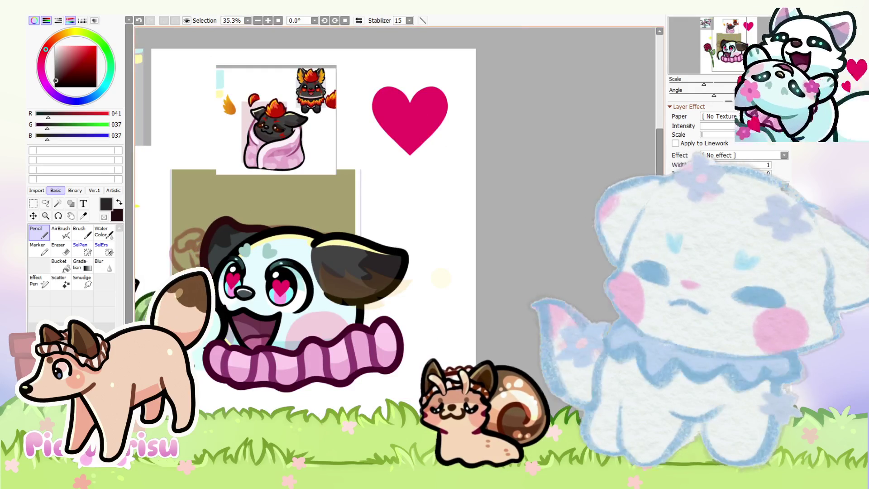
{"action": "scroll", "coordinate": [224, 251], "scroll_direction": "up", "scroll_amount": 4}
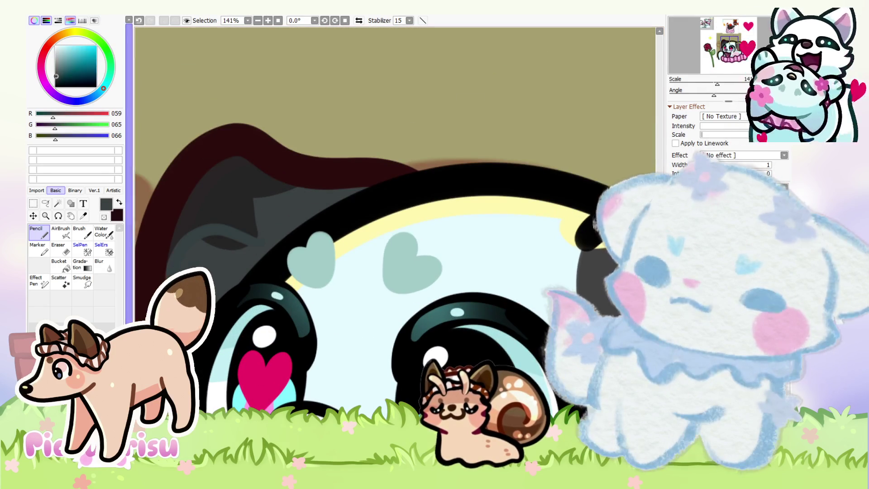
{"action": "scroll", "coordinate": [235, 240], "scroll_direction": "down", "scroll_amount": 1}
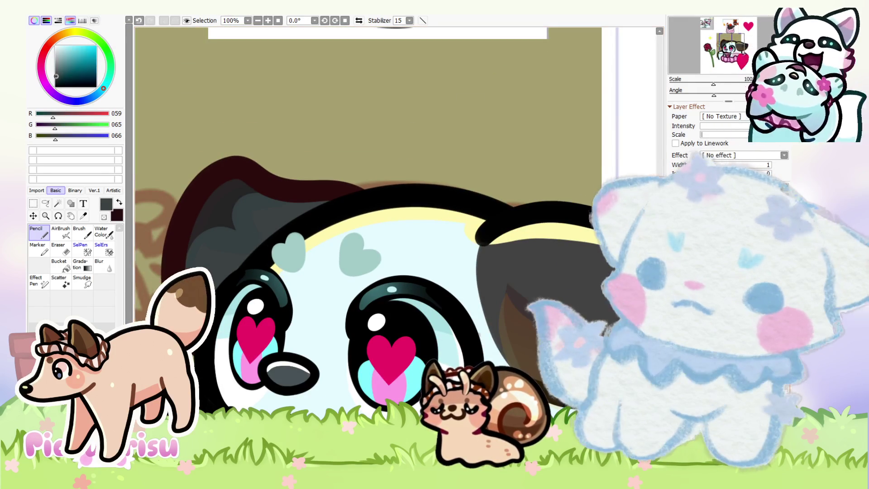
{"action": "scroll", "coordinate": [207, 225], "scroll_direction": "up", "scroll_amount": 1}
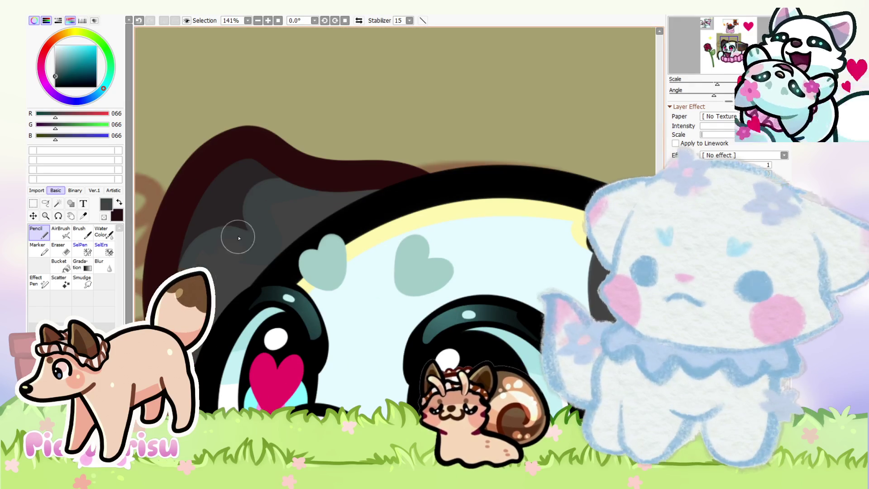
{"action": "key", "text": "minus"}
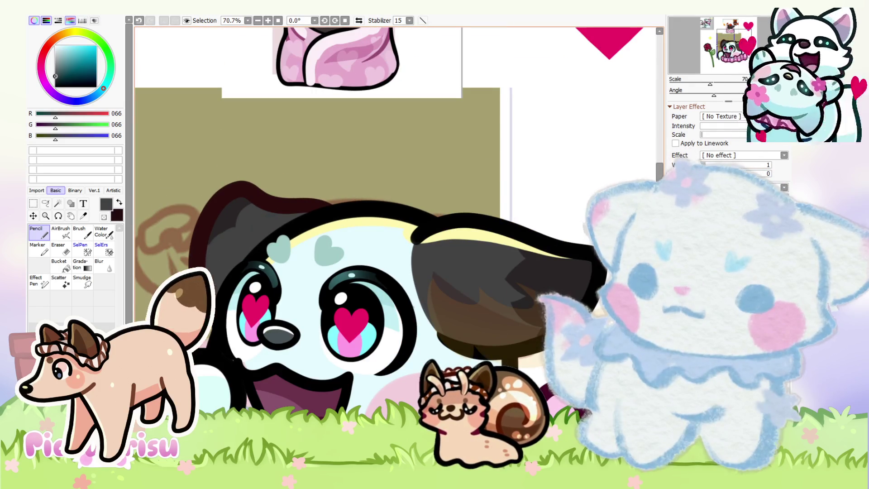
Paint dark curved shadow strokes on the grey left ear, extending the lower-right edge and tidying with grey
{"action": "scroll", "coordinate": [227, 222], "scroll_direction": "up", "scroll_amount": 4}
{"action": "right_click", "coordinate": [229, 215]}
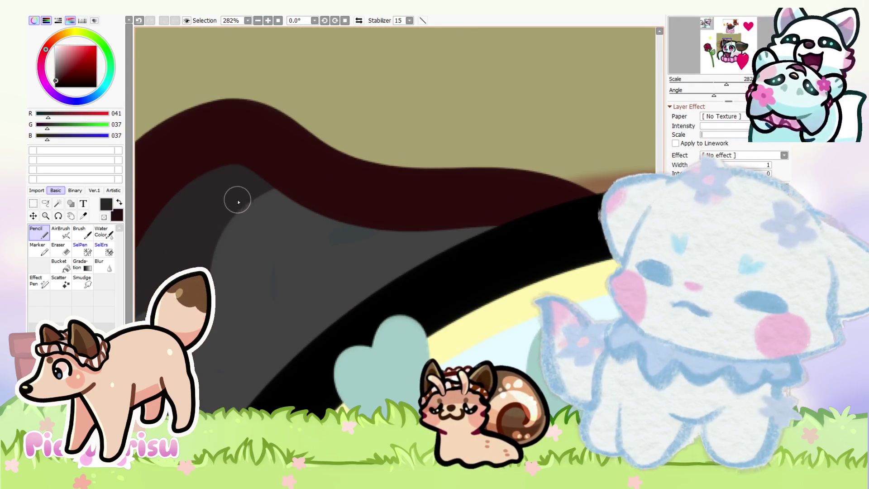
{"action": "mouse_move", "coordinate": [247, 266]}
{"action": "left_mouse_down"}
{"action": "mouse_move", "coordinate": [216, 294]}
{"action": "mouse_move", "coordinate": [228, 273]}
{"action": "mouse_move", "coordinate": [220, 272]}
{"action": "mouse_move", "coordinate": [318, 203]}
{"action": "mouse_move", "coordinate": [250, 201]}
{"action": "mouse_move", "coordinate": [273, 292]}
{"action": "left_mouse_up"}
{"action": "right_click", "coordinate": [277, 248]}
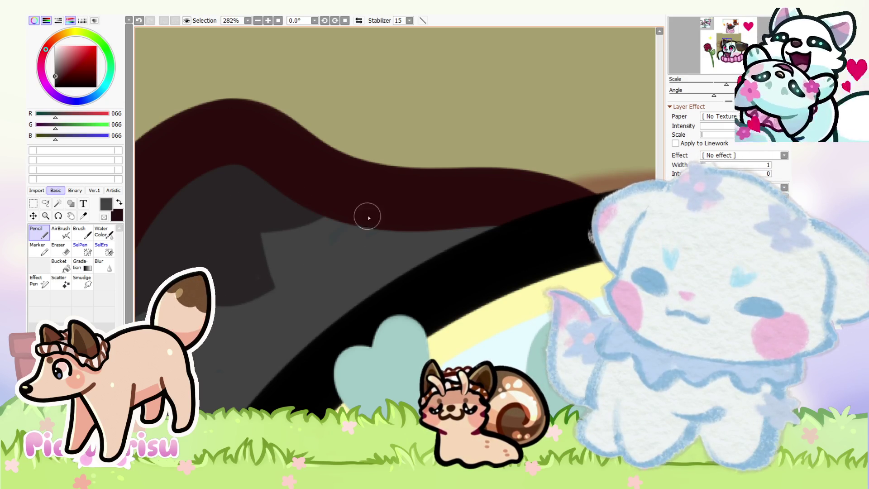
{"action": "scroll", "coordinate": [308, 209], "scroll_direction": "down", "scroll_amount": 1}
{"action": "right_click", "coordinate": [292, 244]}
{"action": "left_click_drag", "start_coordinate": [302, 273], "coordinate": [317, 285]}
{"action": "scroll", "coordinate": [310, 235], "scroll_direction": "down", "scroll_amount": 2}
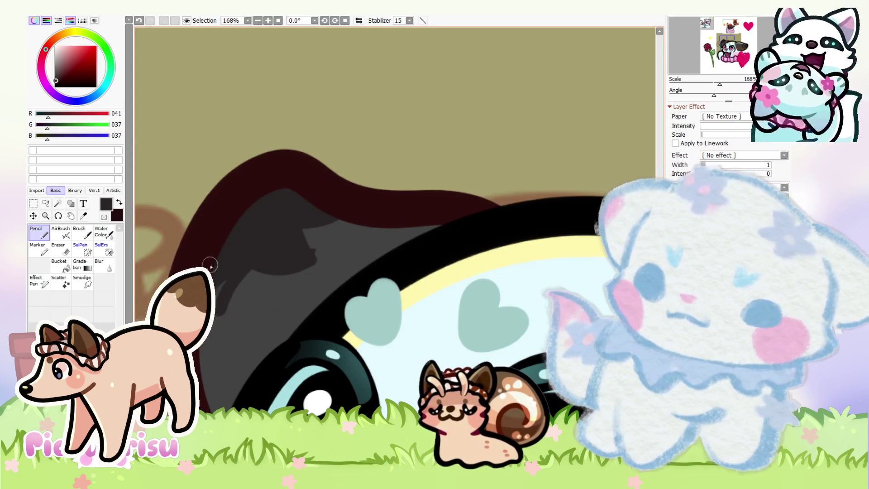
{"action": "scroll", "coordinate": [308, 247], "scroll_direction": "up", "scroll_amount": 3}
{"action": "left_click_drag", "start_coordinate": [308, 226], "coordinate": [346, 283]}
{"action": "right_click", "coordinate": [319, 232]}
{"action": "mouse_move", "coordinate": [314, 228]}
{"action": "left_mouse_down"}
{"action": "mouse_move", "coordinate": [305, 228]}
{"action": "mouse_move", "coordinate": [390, 199]}
{"action": "left_mouse_up"}
Enlarge the dark shadow shape upward and to the right, extending its top bump
{"action": "right_click", "coordinate": [273, 205]}
{"action": "scroll", "coordinate": [390, 199], "scroll_direction": "down", "scroll_amount": 4}
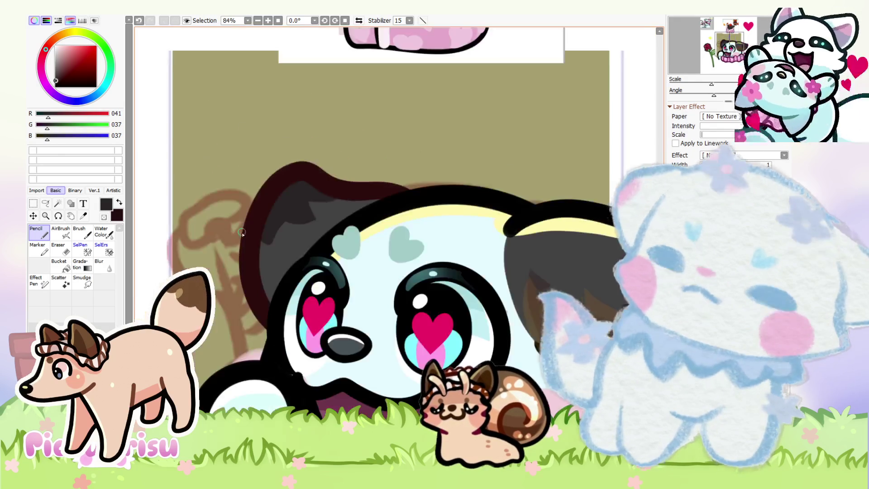
{"action": "scroll", "coordinate": [259, 249], "scroll_direction": "up", "scroll_amount": 3}
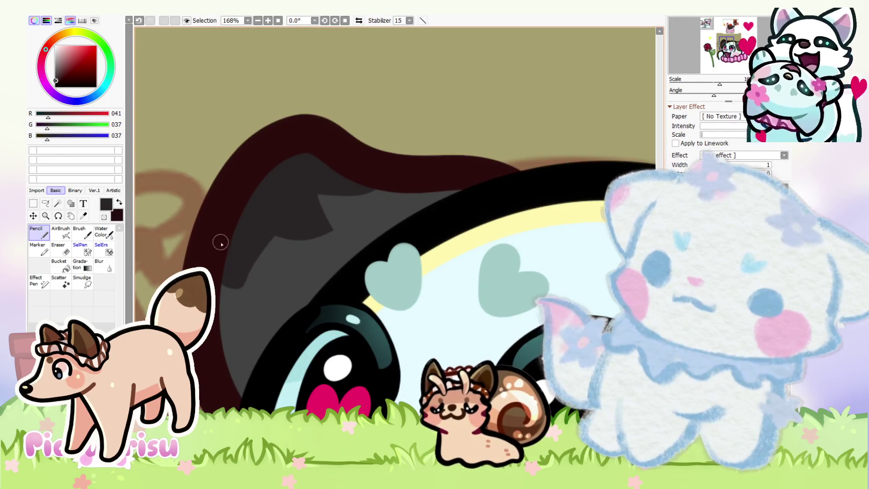
{"action": "scroll", "coordinate": [248, 289], "scroll_direction": "up", "scroll_amount": 1}
{"action": "right_click", "coordinate": [201, 243]}
{"action": "scroll", "coordinate": [201, 243], "scroll_direction": "down", "scroll_amount": 4}
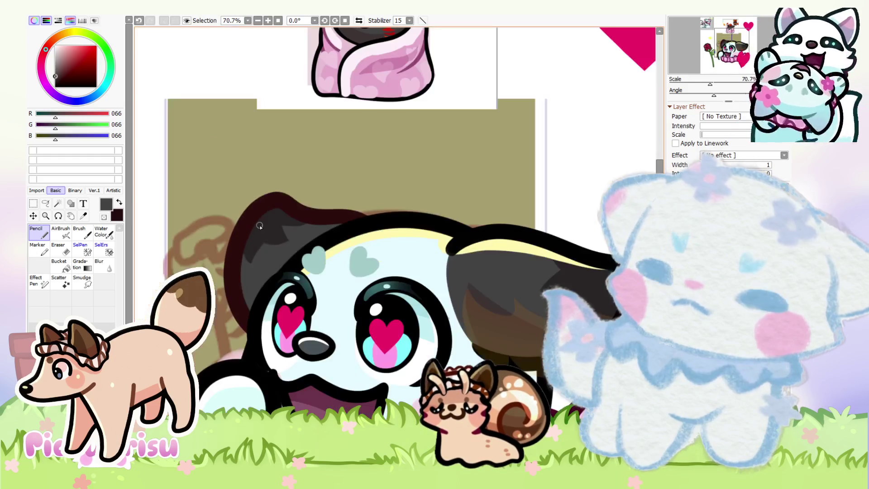
{"action": "scroll", "coordinate": [252, 245], "scroll_direction": "up", "scroll_amount": 4}
{"action": "scroll", "coordinate": [253, 245], "scroll_direction": "up", "scroll_amount": 3}
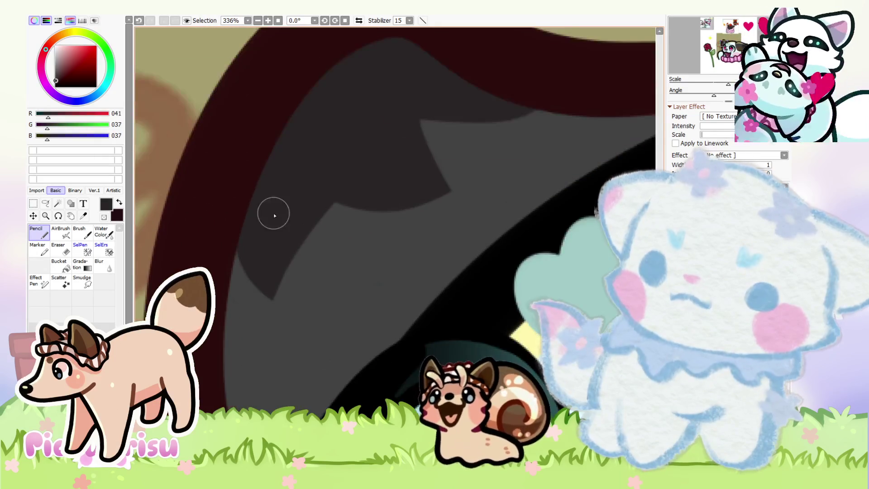
{"action": "right_click", "coordinate": [271, 199]}
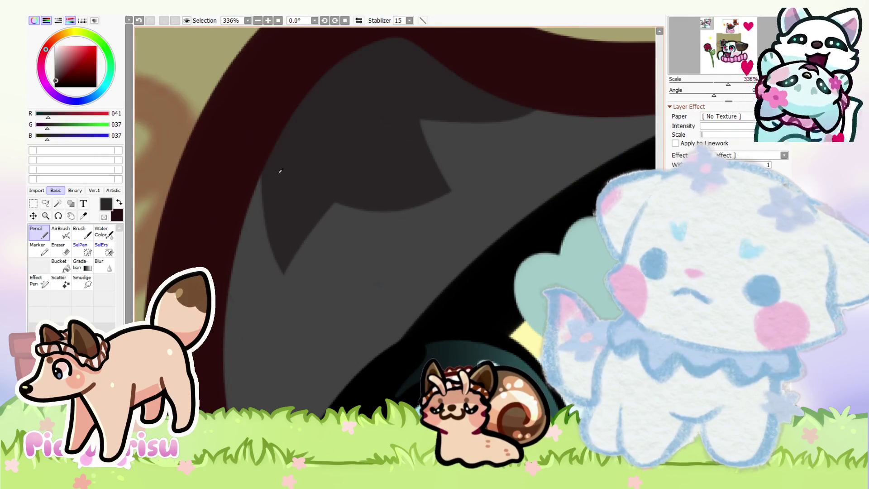
{"action": "left_click_drag", "start_coordinate": [266, 171], "coordinate": [272, 257]}
{"action": "mouse_move", "coordinate": [334, 135]}
{"action": "left_mouse_down"}
{"action": "mouse_move", "coordinate": [335, 254]}
{"action": "mouse_move", "coordinate": [324, 250]}
{"action": "left_mouse_up"}
Cover part of the shadow with lighter grey, then undo the trial light-grey highlight strokes
{"action": "right_click", "coordinate": [341, 243]}
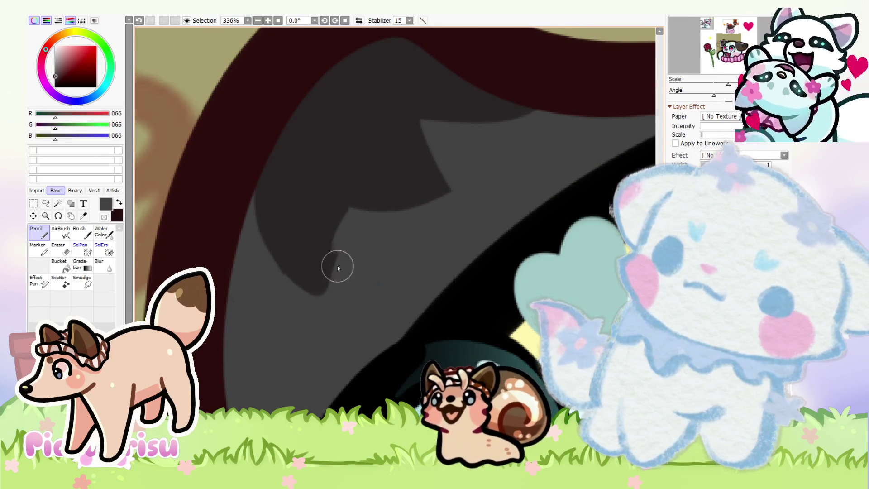
{"action": "mouse_move", "coordinate": [249, 216]}
{"action": "left_mouse_down"}
{"action": "mouse_move", "coordinate": [331, 217]}
{"action": "mouse_move", "coordinate": [336, 146]}
{"action": "left_mouse_up"}
{"action": "left_click_drag", "start_coordinate": [316, 270], "coordinate": [277, 236]}
{"action": "right_click", "coordinate": [277, 184]}
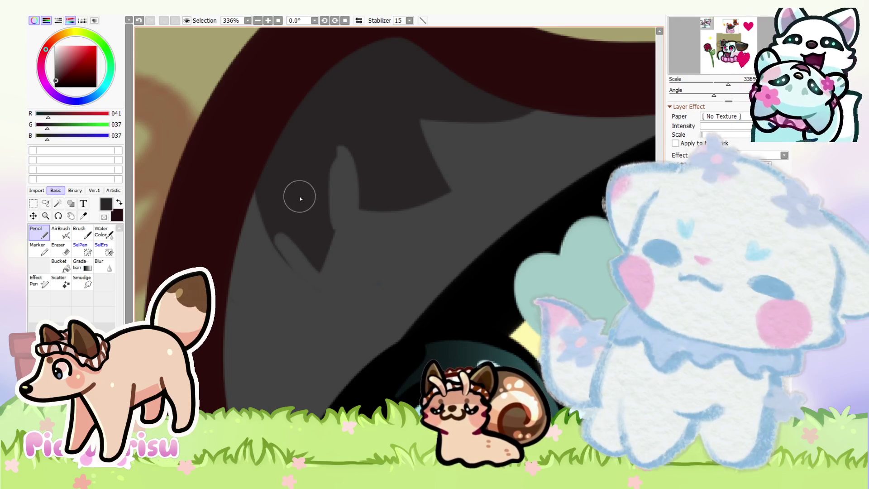
{"action": "key", "text": "ctrl+z"}
{"action": "key", "text": "ctrl+z"}
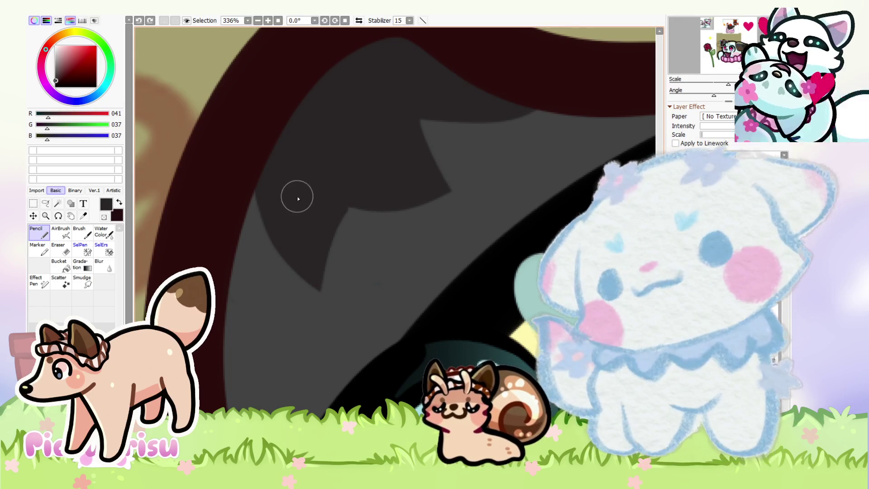
{"action": "scroll", "coordinate": [252, 188], "scroll_direction": "down", "scroll_amount": 10}
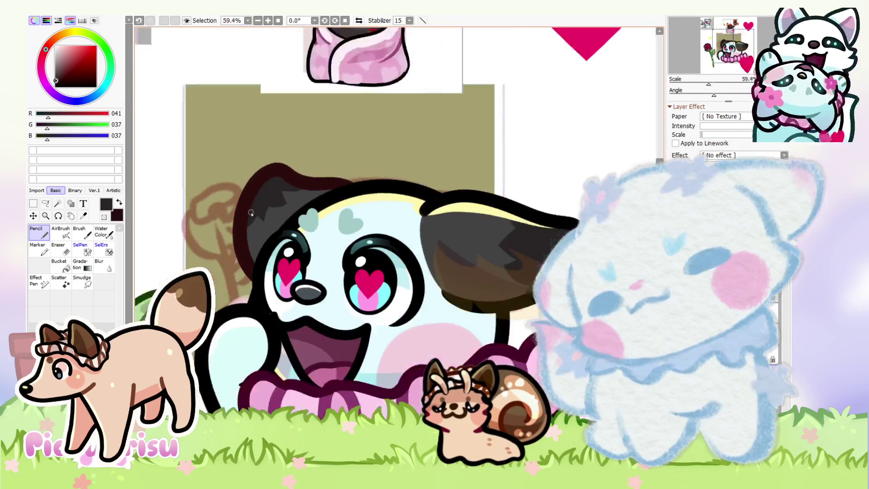
{"action": "scroll", "coordinate": [257, 193], "scroll_direction": "up", "scroll_amount": 10}
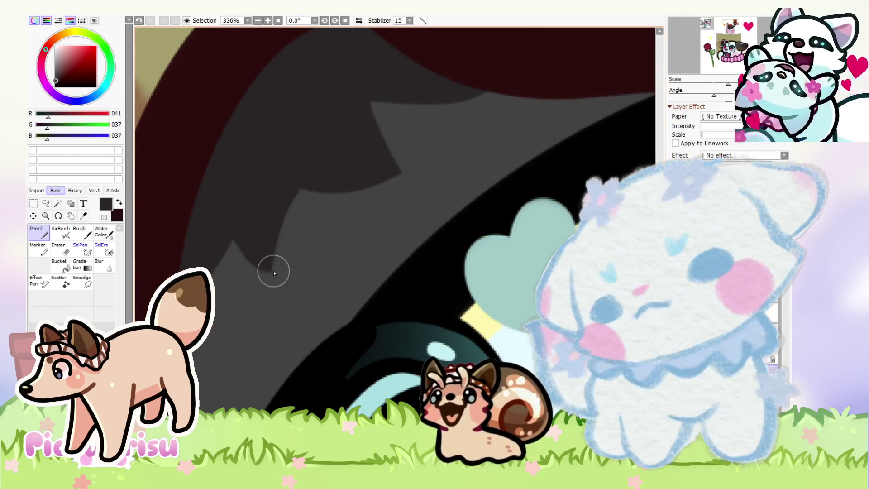
{"action": "scroll", "coordinate": [269, 257], "scroll_direction": "down", "scroll_amount": 10}
{"action": "scroll", "coordinate": [325, 217], "scroll_direction": "up", "scroll_amount": 10}
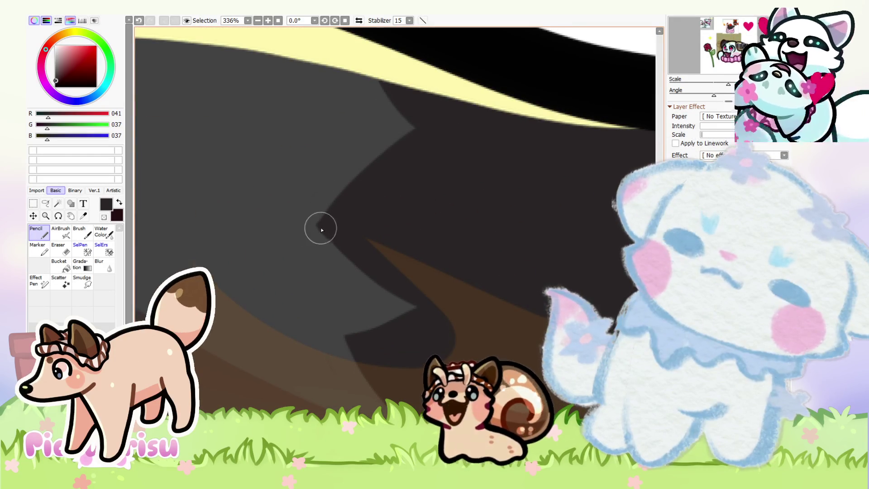
{"action": "scroll", "coordinate": [525, 250], "scroll_direction": "down", "scroll_amount": 8}
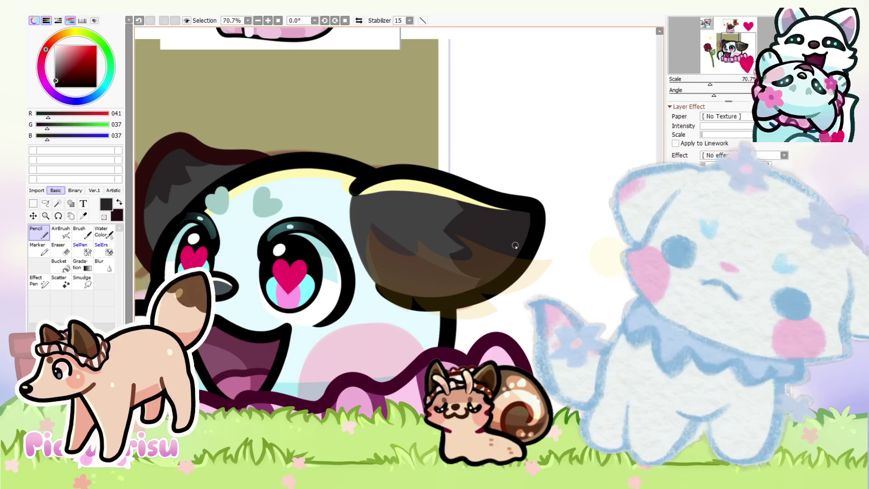
Eyedrop the light pink 234,201,202 from the blanket character as the drawing colour
{"action": "scroll", "coordinate": [515, 245], "scroll_direction": "down", "scroll_amount": 3}
{"action": "scroll", "coordinate": [352, 198], "scroll_direction": "up", "scroll_amount": 3}
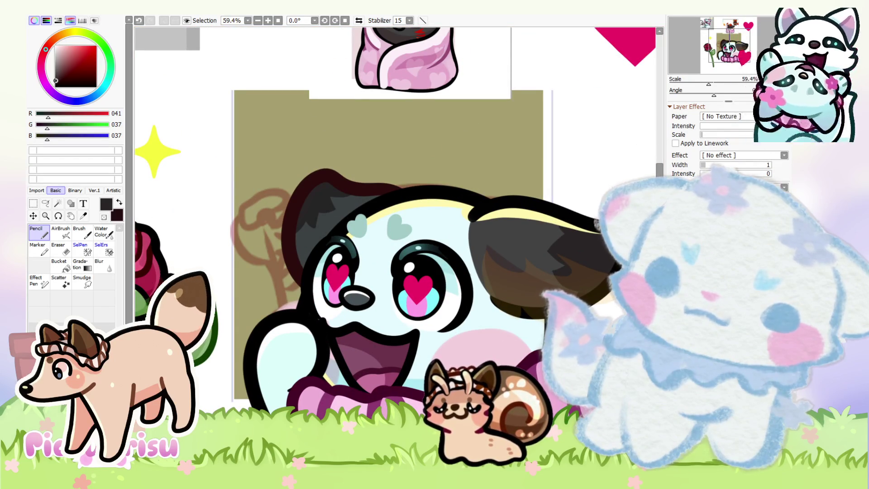
{"action": "scroll", "coordinate": [395, 242], "scroll_direction": "down", "scroll_amount": 2}
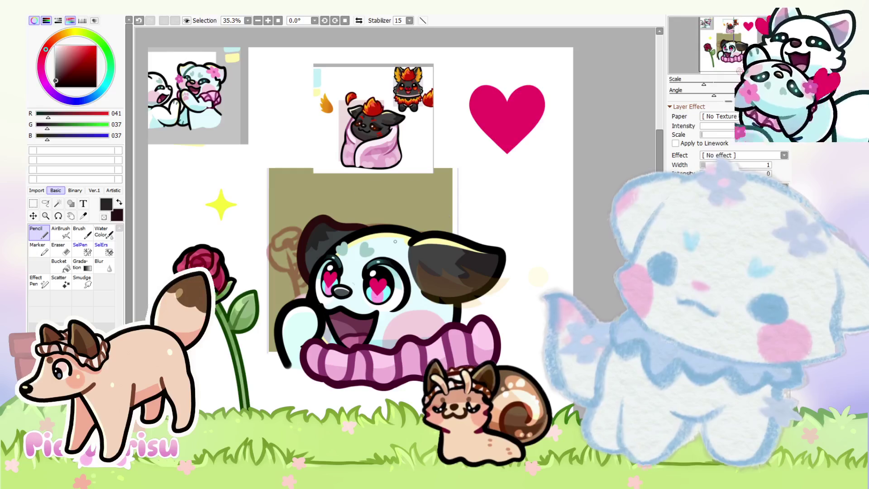
{"action": "scroll", "coordinate": [395, 241], "scroll_direction": "up", "scroll_amount": 2}
{"action": "scroll", "coordinate": [339, 194], "scroll_direction": "up", "scroll_amount": 1}
{"action": "left_click", "coordinate": [337, 301], "text": "alt"}
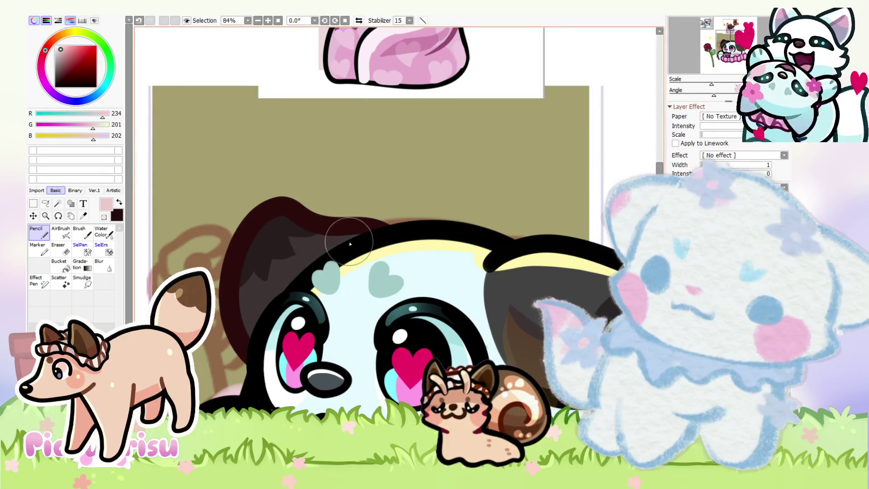
{"action": "scroll", "coordinate": [265, 295], "scroll_direction": "down", "scroll_amount": 3}
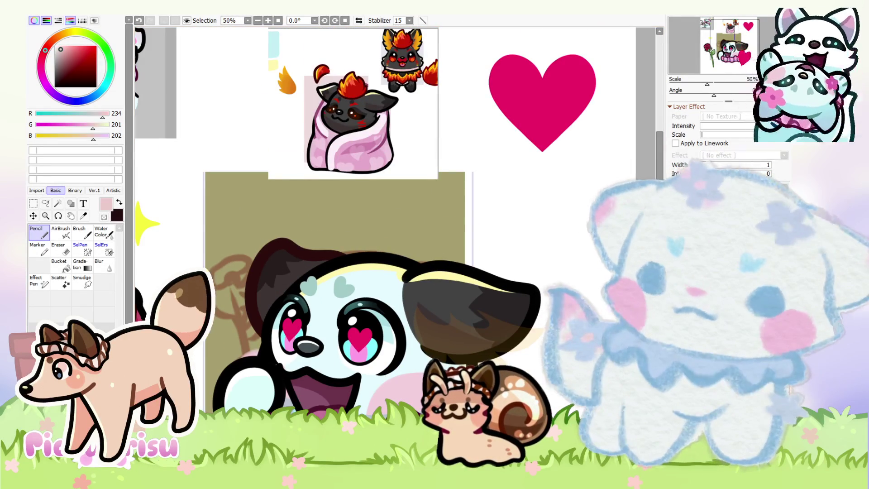
{"action": "scroll", "coordinate": [310, 276], "scroll_direction": "down", "scroll_amount": 3}
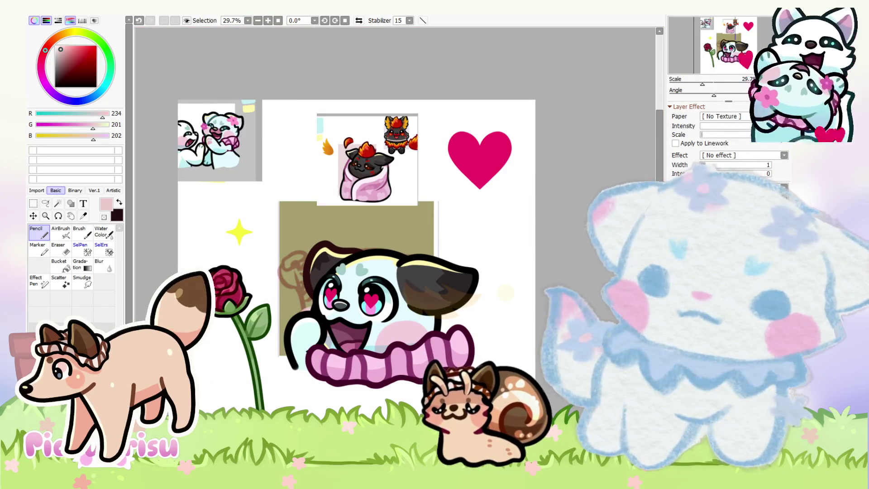
{"action": "scroll", "coordinate": [466, 285], "scroll_direction": "up", "scroll_amount": 3}
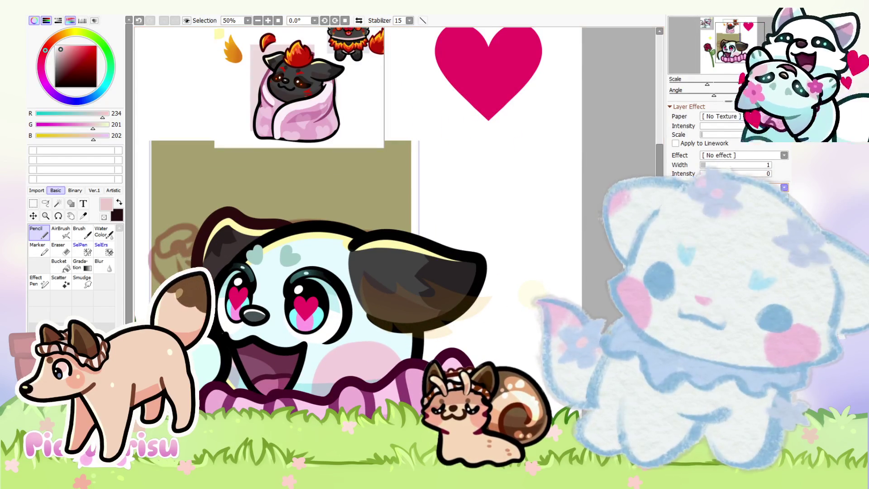
{"action": "scroll", "coordinate": [569, 243], "scroll_direction": "down", "scroll_amount": 2}
{"action": "scroll", "coordinate": [531, 308], "scroll_direction": "up", "scroll_amount": 3}
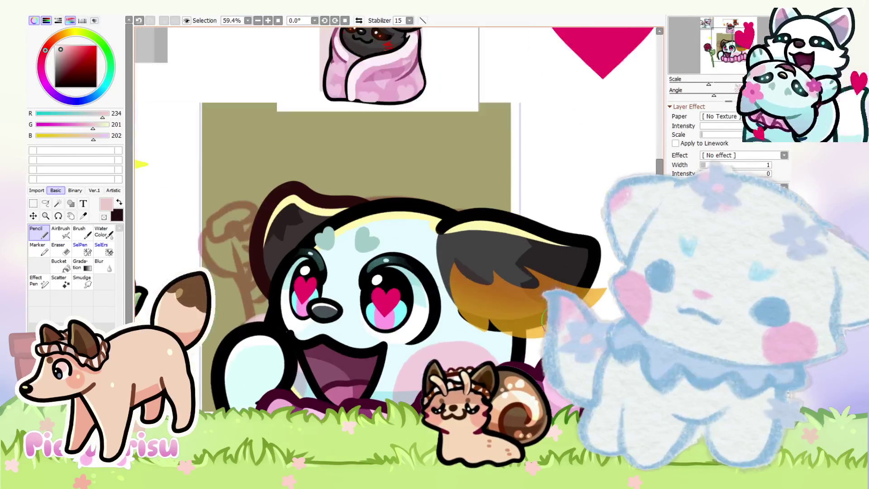
Make the right ear tip opaque orange and draw a matching orange tip on the left ear
{"action": "left_click_drag", "start_coordinate": [479, 299], "coordinate": [566, 289]}
{"action": "left_click", "coordinate": [583, 286], "text": "alt"}
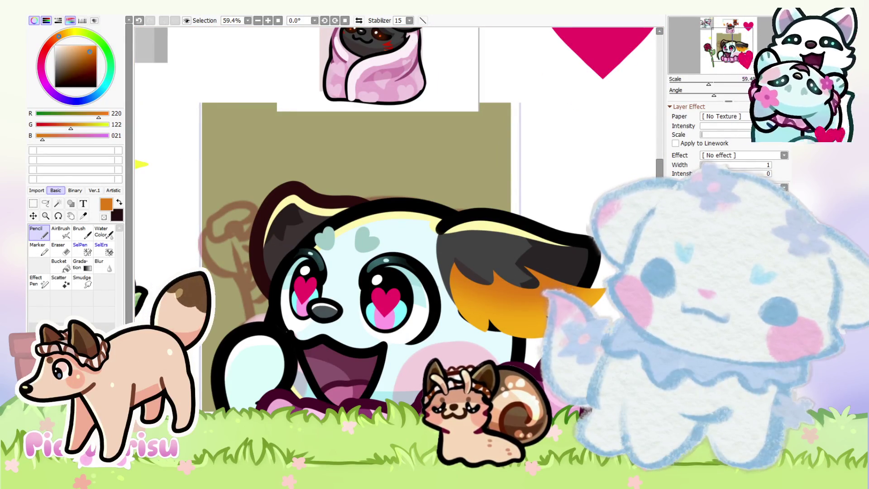
{"action": "scroll", "coordinate": [214, 360], "scroll_direction": "up", "scroll_amount": 1}
{"action": "scroll", "coordinate": [215, 359], "scroll_direction": "down", "scroll_amount": 2}
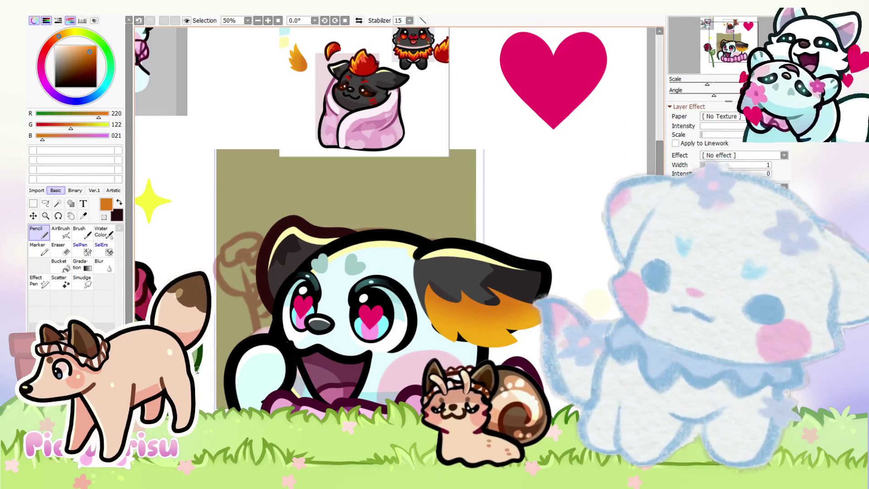
{"action": "scroll", "coordinate": [276, 249], "scroll_direction": "up", "scroll_amount": 4}
{"action": "left_click_drag", "start_coordinate": [315, 294], "coordinate": [213, 256]}
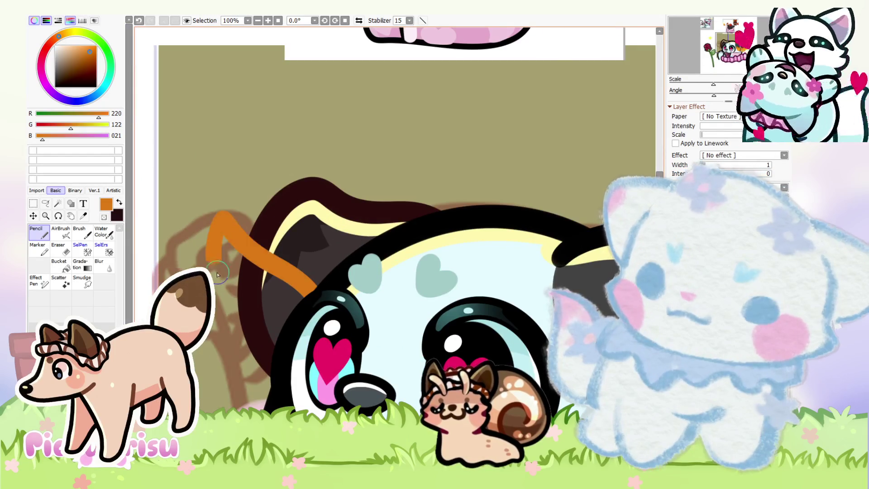
{"action": "scroll", "coordinate": [213, 256], "scroll_direction": "down", "scroll_amount": 5}
{"action": "scroll", "coordinate": [212, 227], "scroll_direction": "up", "scroll_amount": 4}
{"action": "key", "text": "ctrl+z"}
{"action": "mouse_move", "coordinate": [336, 272]}
{"action": "left_mouse_down"}
{"action": "mouse_move", "coordinate": [242, 258]}
{"action": "mouse_move", "coordinate": [258, 312]}
{"action": "mouse_move", "coordinate": [229, 337]}
{"action": "mouse_move", "coordinate": [264, 353]}
{"action": "mouse_move", "coordinate": [289, 348]}
{"action": "mouse_move", "coordinate": [267, 351]}
{"action": "mouse_move", "coordinate": [250, 332]}
{"action": "mouse_move", "coordinate": [274, 335]}
{"action": "mouse_move", "coordinate": [278, 280]}
{"action": "mouse_move", "coordinate": [244, 267]}
{"action": "mouse_move", "coordinate": [249, 306]}
{"action": "mouse_move", "coordinate": [294, 271]}
{"action": "mouse_move", "coordinate": [248, 267]}
{"action": "left_mouse_up"}
Zoom in and erase stray orange from the new left ear tip
{"action": "key", "text": "ctrl+plus"}
{"action": "key", "text": "ctrl+plus"}
{"action": "left_click", "coordinate": [60, 248]}
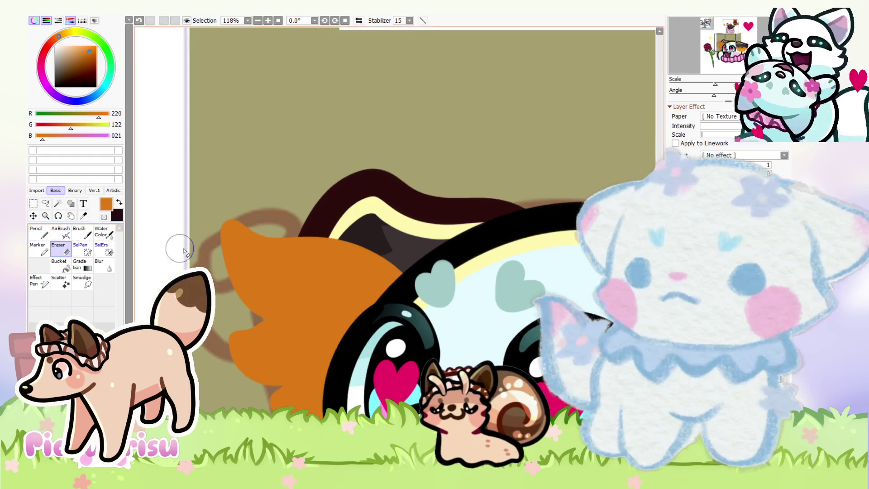
{"action": "key", "text": "ctrl+plus"}
{"action": "key", "text": "ctrl+plus"}
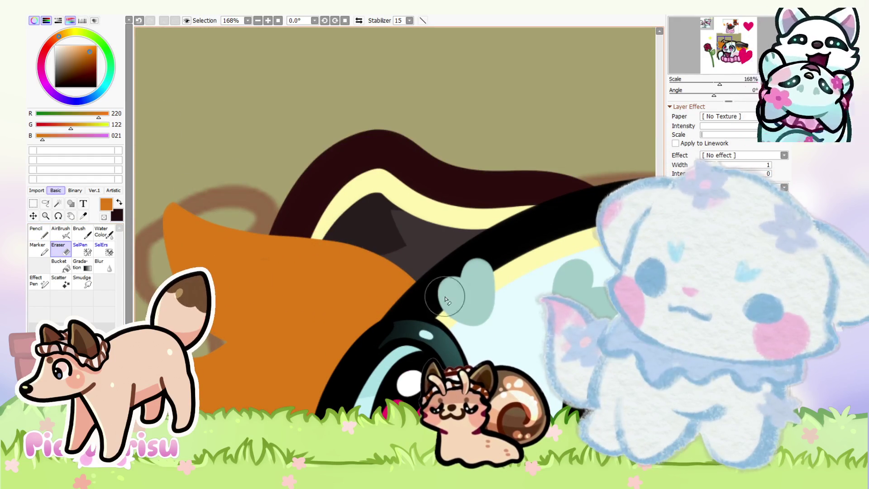
{"action": "key", "text": "ctrl+minus"}
{"action": "key", "text": "ctrl+minus"}
{"action": "key", "text": "ctrl+minus"}
{"action": "scroll", "coordinate": [217, 265], "scroll_direction": "up", "scroll_amount": 6}
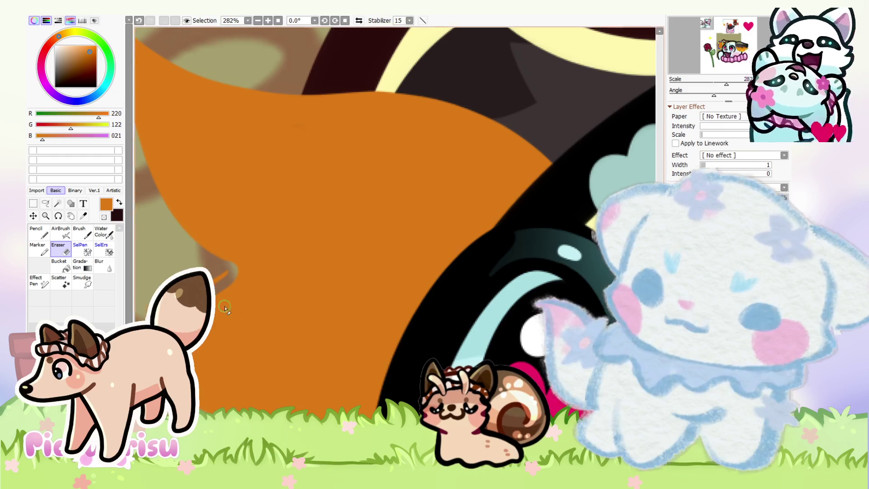
{"action": "left_click_drag", "start_coordinate": [354, 214], "coordinate": [395, 242]}
{"action": "scroll", "coordinate": [189, 229], "scroll_direction": "up", "scroll_amount": 3}
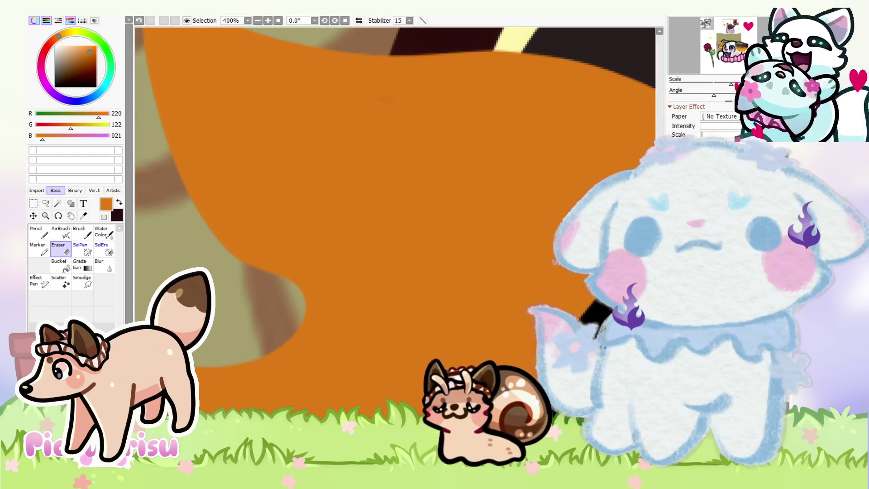
{"action": "scroll", "coordinate": [332, 226], "scroll_direction": "down", "scroll_amount": 7}
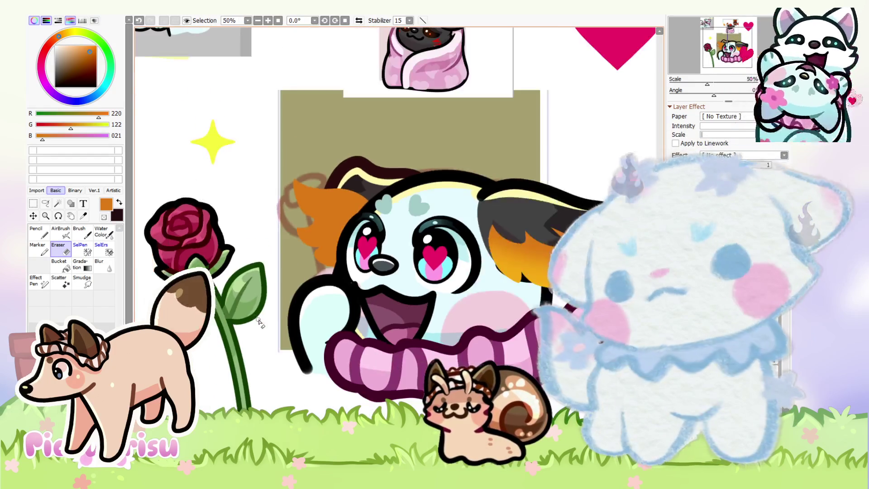
{"action": "scroll", "coordinate": [332, 226], "scroll_direction": "up", "scroll_amount": 4}
{"action": "scroll", "coordinate": [239, 254], "scroll_direction": "up", "scroll_amount": 1}
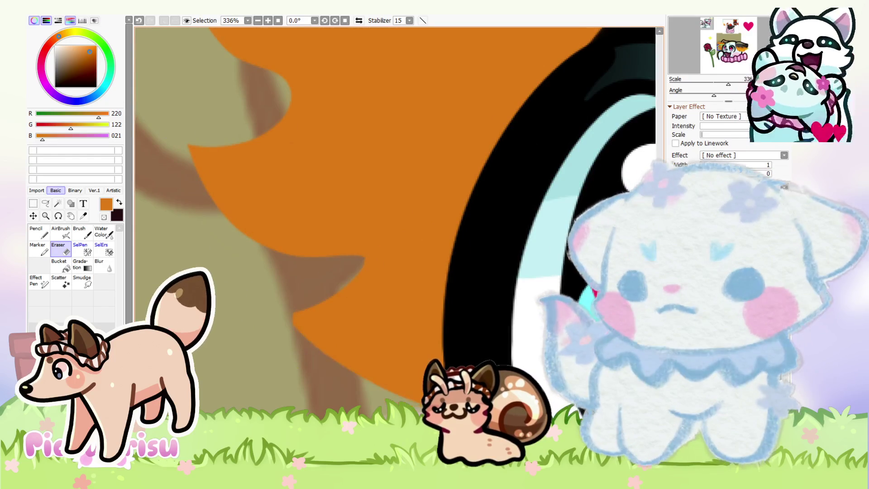
{"action": "scroll", "coordinate": [275, 341], "scroll_direction": "down", "scroll_amount": 6}
{"action": "scroll", "coordinate": [274, 342], "scroll_direction": "down", "scroll_amount": 4}
{"action": "scroll", "coordinate": [290, 330], "scroll_direction": "up", "scroll_amount": 8}
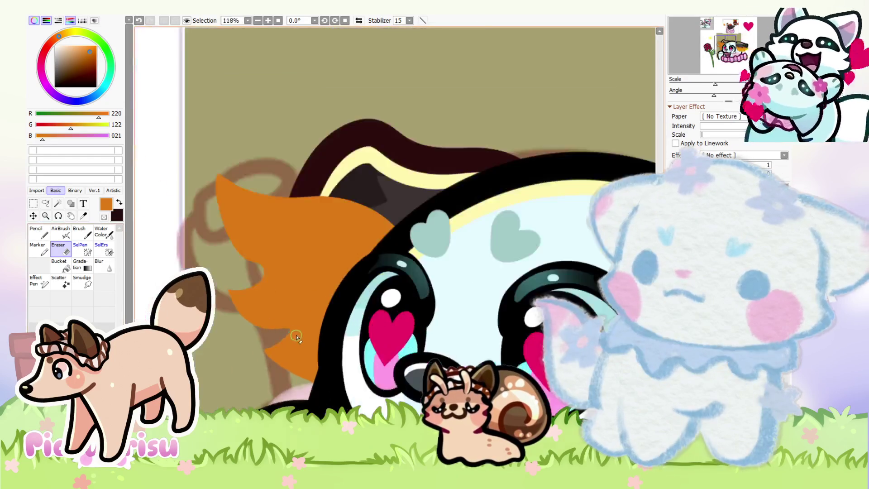
Touch up the left ear tip, then rotate it with Free Transform to follow the ear
{"action": "key", "text": "n"}
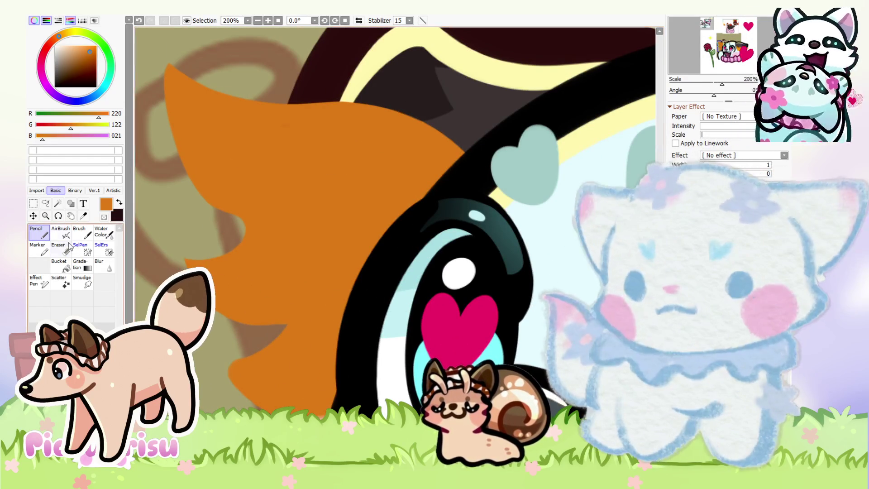
{"action": "key", "text": "e"}
{"action": "scroll", "coordinate": [221, 380], "scroll_direction": "down", "scroll_amount": 3}
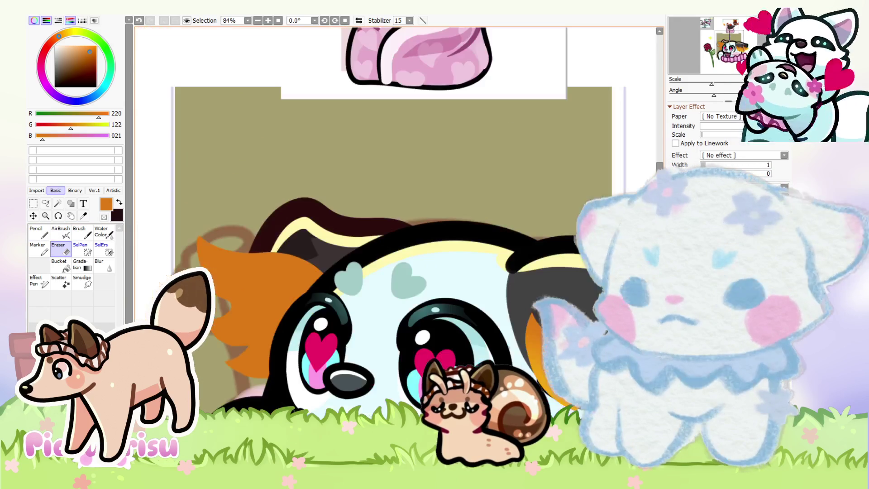
{"action": "scroll", "coordinate": [204, 266], "scroll_direction": "down", "scroll_amount": 2}
{"action": "key", "text": "n"}
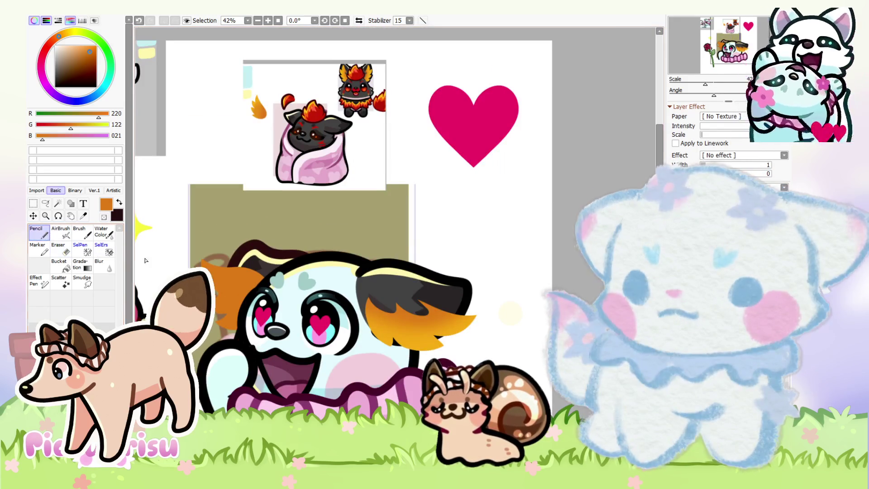
{"action": "scroll", "coordinate": [204, 266], "scroll_direction": "up", "scroll_amount": 4}
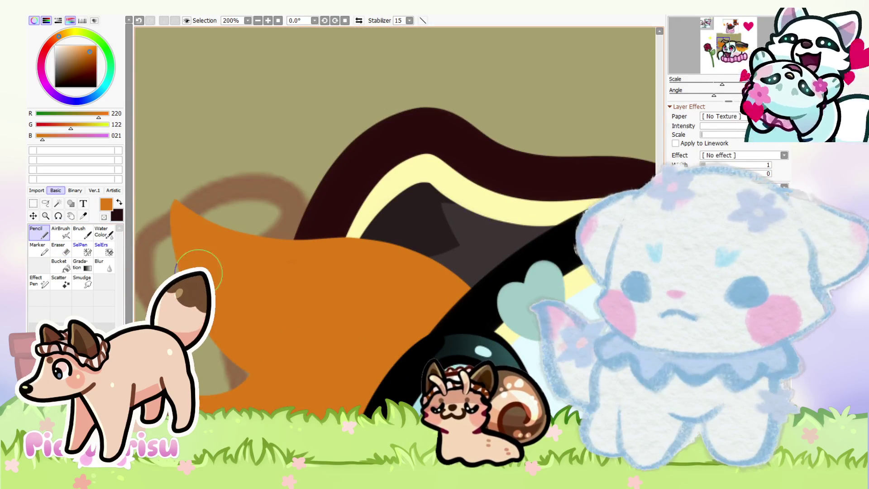
{"action": "scroll", "coordinate": [216, 250], "scroll_direction": "down", "scroll_amount": 5}
{"action": "scroll", "coordinate": [216, 251], "scroll_direction": "down", "scroll_amount": 3}
{"action": "scroll", "coordinate": [285, 298], "scroll_direction": "up", "scroll_amount": 3}
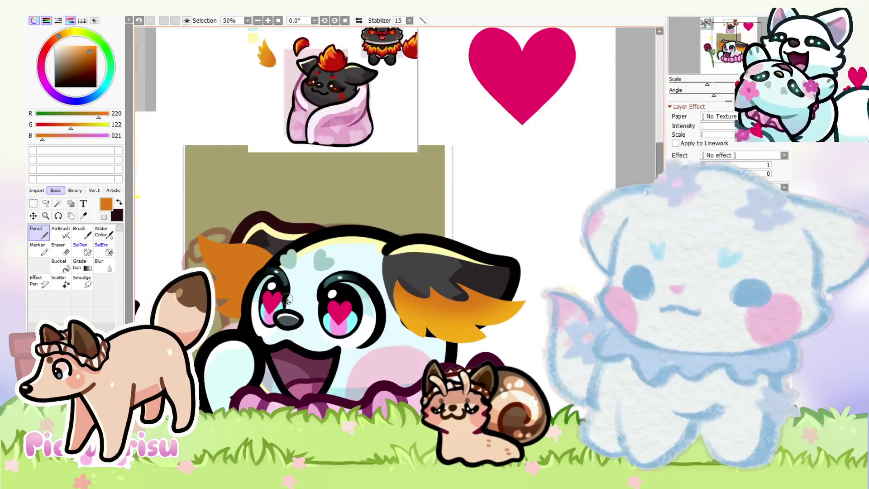
{"action": "key", "text": "ctrl+t"}
{"action": "mouse_move", "coordinate": [303, 195]}
{"action": "left_mouse_down"}
{"action": "mouse_move", "coordinate": [301, 207]}
{"action": "mouse_move", "coordinate": [168, 247]}
{"action": "mouse_move", "coordinate": [177, 252]}
{"action": "left_mouse_up"}
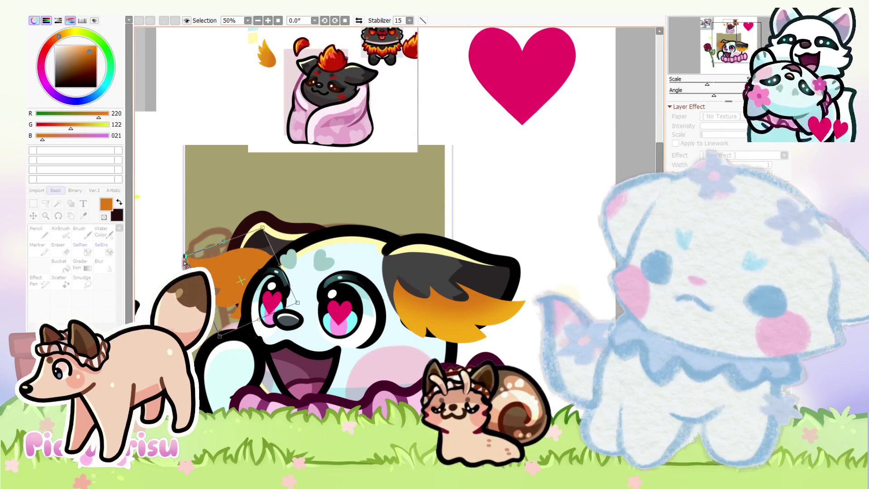
Confirm the ear tip's rotation and erase around its outline
{"action": "key", "text": "Return"}
{"action": "scroll", "coordinate": [235, 263], "scroll_direction": "up", "scroll_amount": 3}
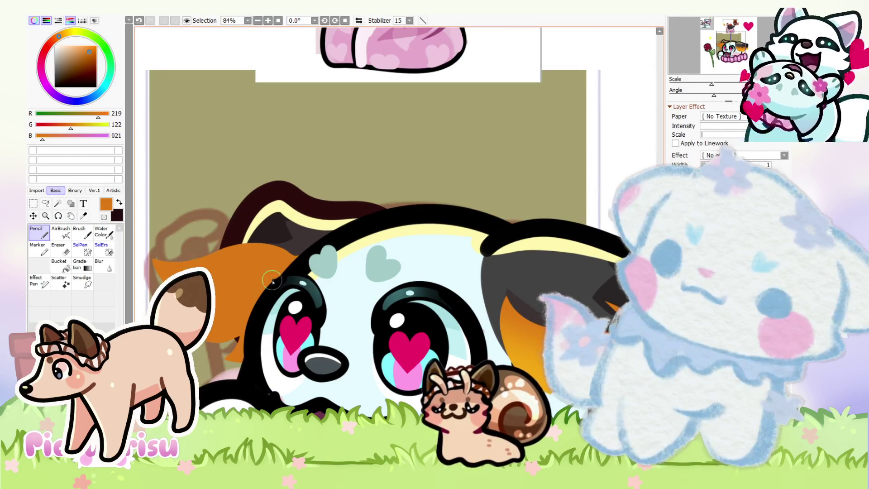
{"action": "key", "text": "e"}
{"action": "scroll", "coordinate": [184, 253], "scroll_direction": "up", "scroll_amount": 4}
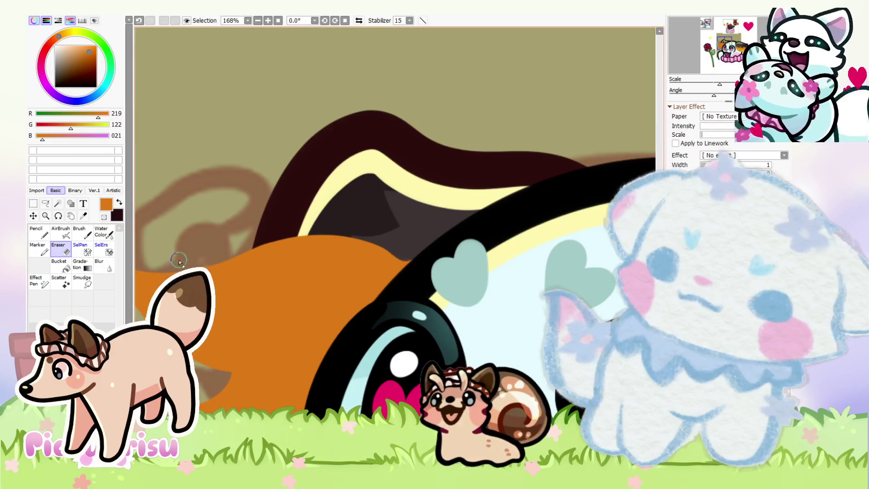
{"action": "scroll", "coordinate": [168, 258], "scroll_direction": "down", "scroll_amount": 4}
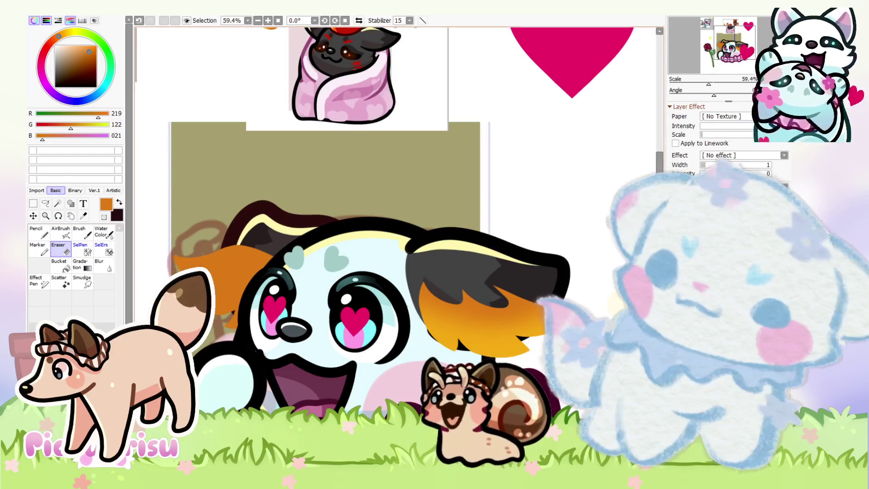
{"action": "scroll", "coordinate": [168, 258], "scroll_direction": "up", "scroll_amount": 4}
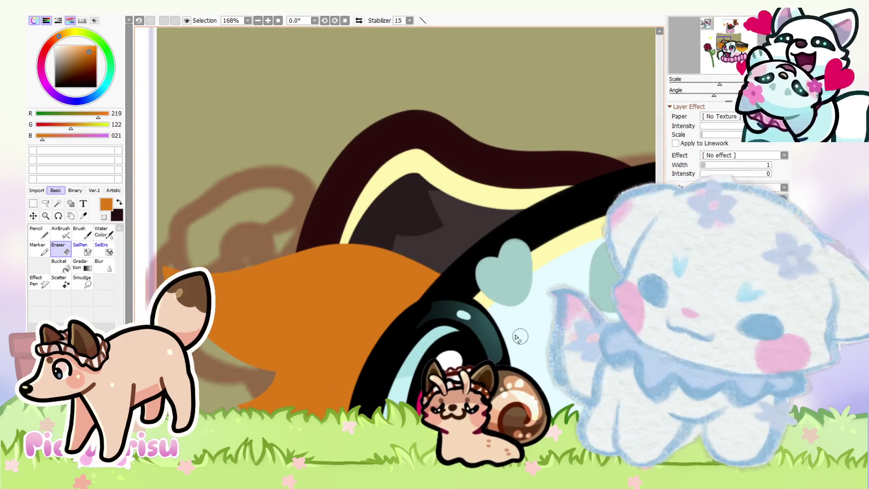
{"action": "scroll", "coordinate": [395, 242], "scroll_direction": "down", "scroll_amount": 6}
{"action": "scroll", "coordinate": [395, 242], "scroll_direction": "up", "scroll_amount": 5}
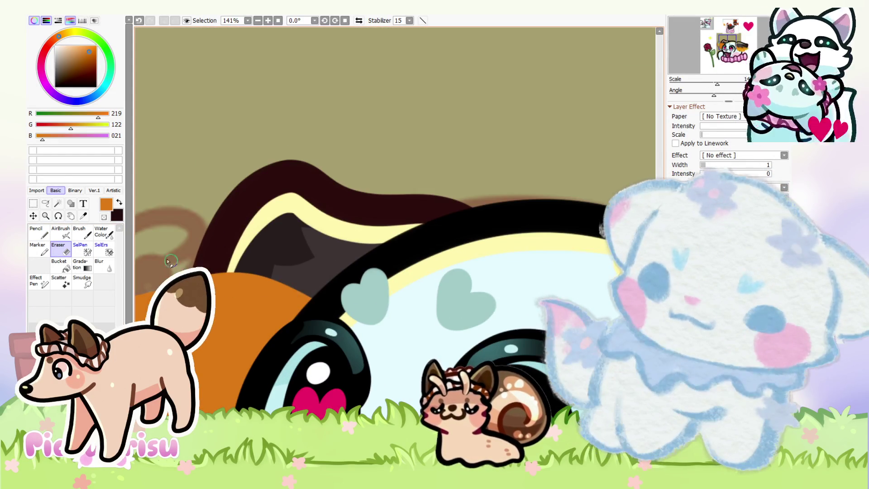
{"action": "mouse_move", "coordinate": [236, 316]}
{"action": "left_mouse_down"}
{"action": "mouse_move", "coordinate": [277, 329]}
{"action": "mouse_move", "coordinate": [289, 317]}
{"action": "mouse_move", "coordinate": [285, 294]}
{"action": "mouse_move", "coordinate": [277, 320]}
{"action": "left_mouse_up"}
{"action": "scroll", "coordinate": [206, 263], "scroll_direction": "down", "scroll_amount": 6}
{"action": "scroll", "coordinate": [206, 263], "scroll_direction": "up", "scroll_amount": 4}
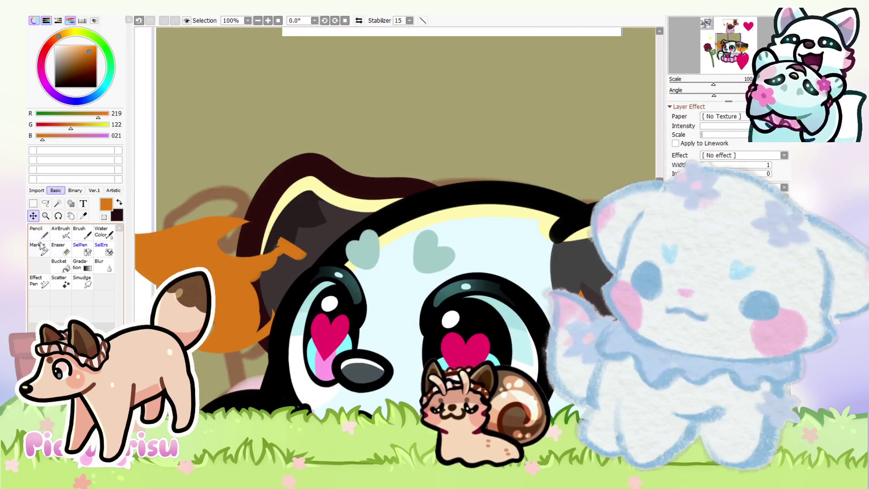
Repaint the orange tuft with the Pencil and erase its excess
{"action": "left_click", "coordinate": [39, 232]}
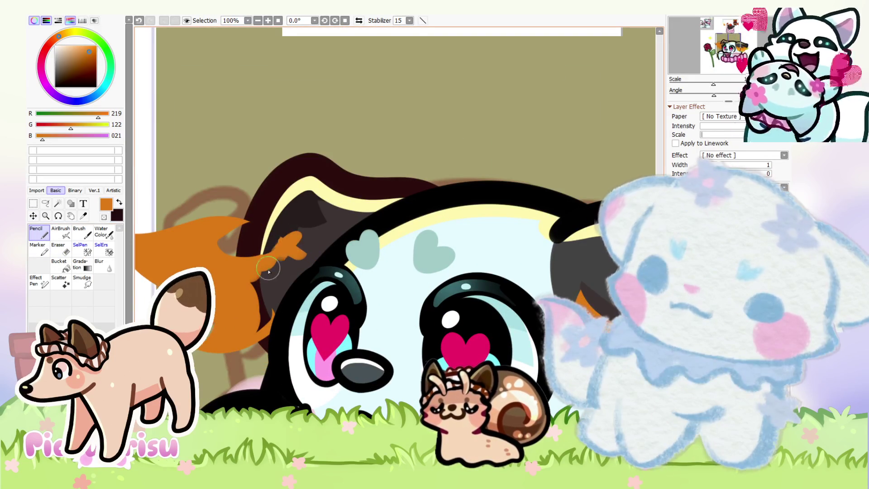
{"action": "mouse_move", "coordinate": [244, 272]}
{"action": "left_mouse_down"}
{"action": "mouse_move", "coordinate": [253, 290]}
{"action": "mouse_move", "coordinate": [271, 276]}
{"action": "mouse_move", "coordinate": [253, 317]}
{"action": "left_mouse_up"}
{"action": "key", "text": "e"}
{"action": "scroll", "coordinate": [279, 243], "scroll_direction": "up", "scroll_amount": 1}
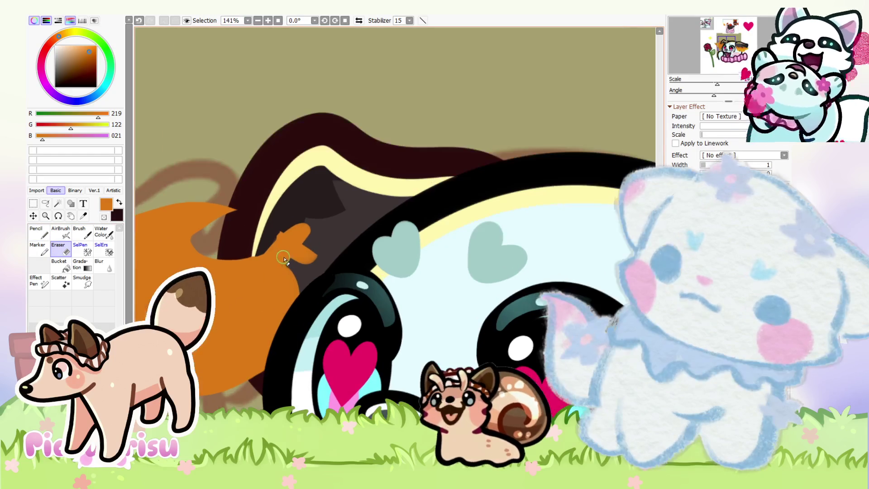
{"action": "mouse_move", "coordinate": [290, 244]}
{"action": "left_mouse_down"}
{"action": "mouse_move", "coordinate": [252, 281]}
{"action": "mouse_move", "coordinate": [275, 242]}
{"action": "mouse_move", "coordinate": [304, 257]}
{"action": "left_mouse_up"}
{"action": "scroll", "coordinate": [304, 258], "scroll_direction": "down", "scroll_amount": 2}
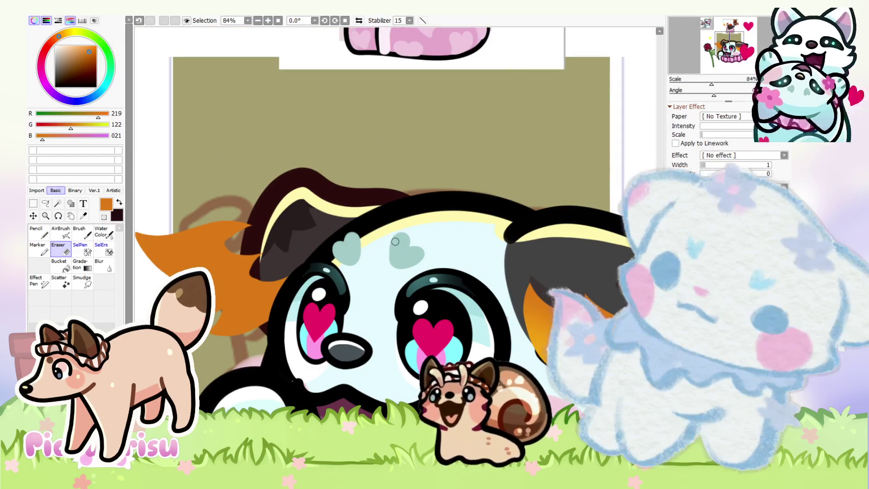
{"action": "scroll", "coordinate": [268, 252], "scroll_direction": "up", "scroll_amount": 3}
{"action": "scroll", "coordinate": [248, 227], "scroll_direction": "up", "scroll_amount": 3}
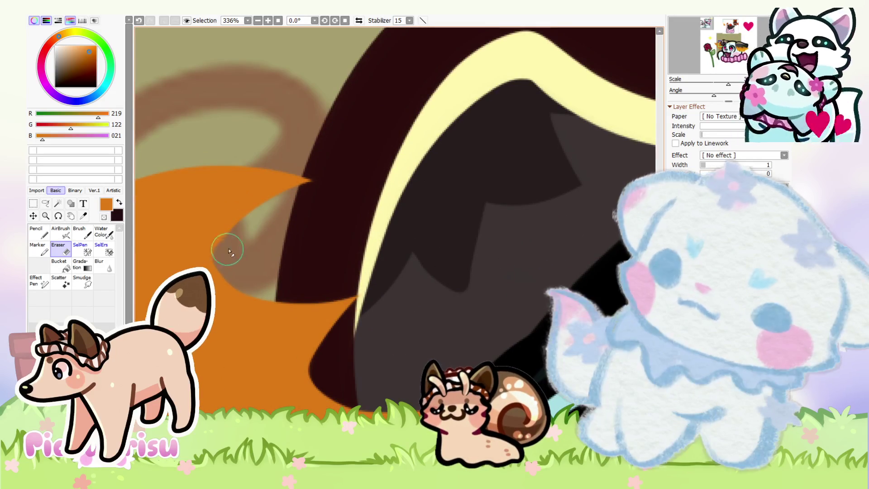
{"action": "scroll", "coordinate": [249, 253], "scroll_direction": "down", "scroll_amount": 6}
{"action": "scroll", "coordinate": [249, 253], "scroll_direction": "down", "scroll_amount": 3}
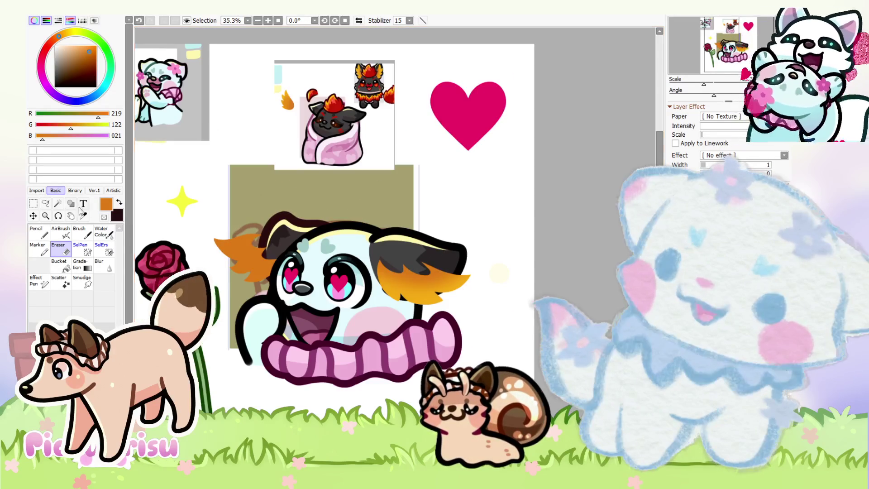
{"action": "scroll", "coordinate": [256, 252], "scroll_direction": "up", "scroll_amount": 2}
Shift the tuft up and left and pick a lighter orange for the AirBrush
{"action": "left_click_drag", "start_coordinate": [256, 253], "coordinate": [244, 241]}
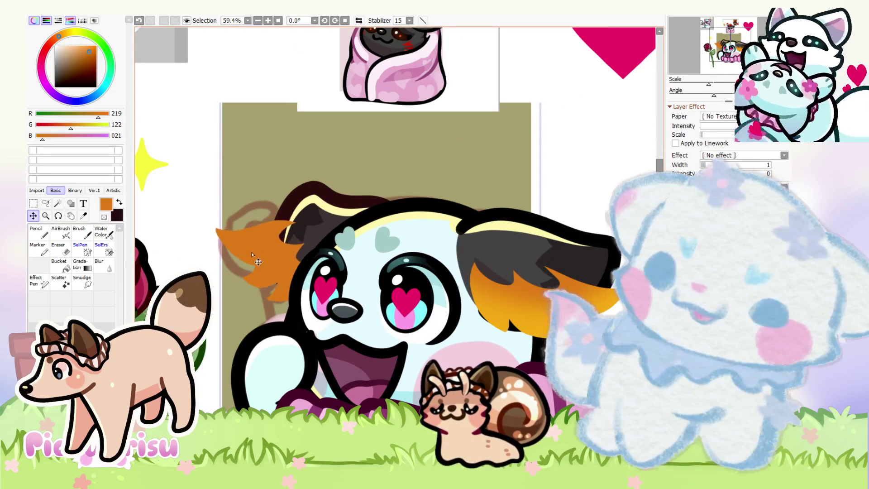
{"action": "left_click", "coordinate": [473, 295], "text": "alt"}
{"action": "left_click", "coordinate": [60, 231]}
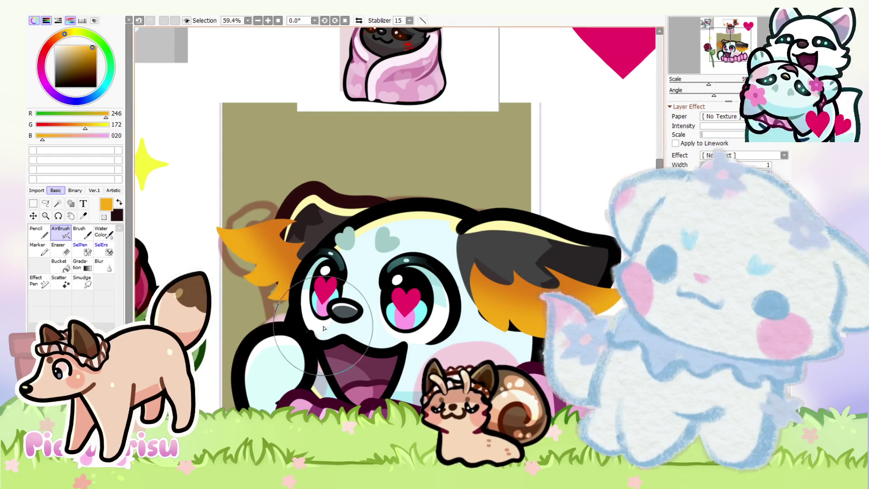
Pick dark grey 066,066,066 as the drawing colour
{"action": "scroll", "coordinate": [213, 243], "scroll_direction": "down", "scroll_amount": 5}
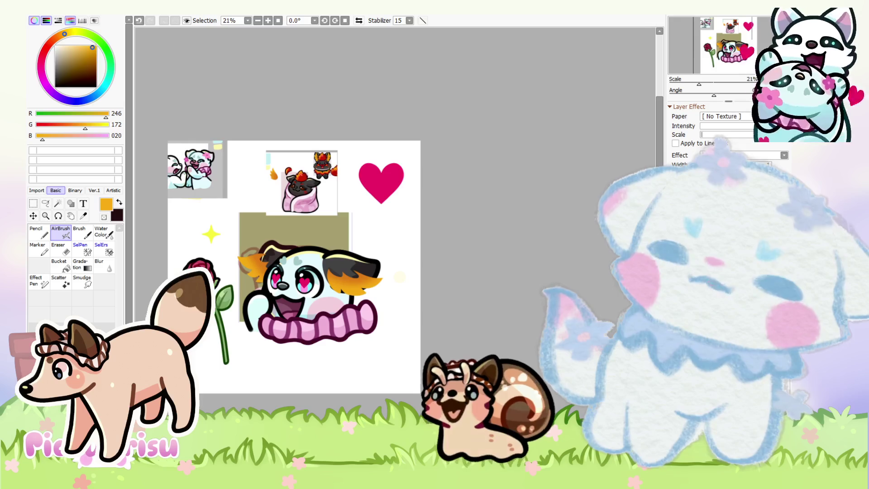
{"action": "scroll", "coordinate": [407, 326], "scroll_direction": "down", "scroll_amount": 2}
{"action": "scroll", "coordinate": [342, 284], "scroll_direction": "up", "scroll_amount": 5}
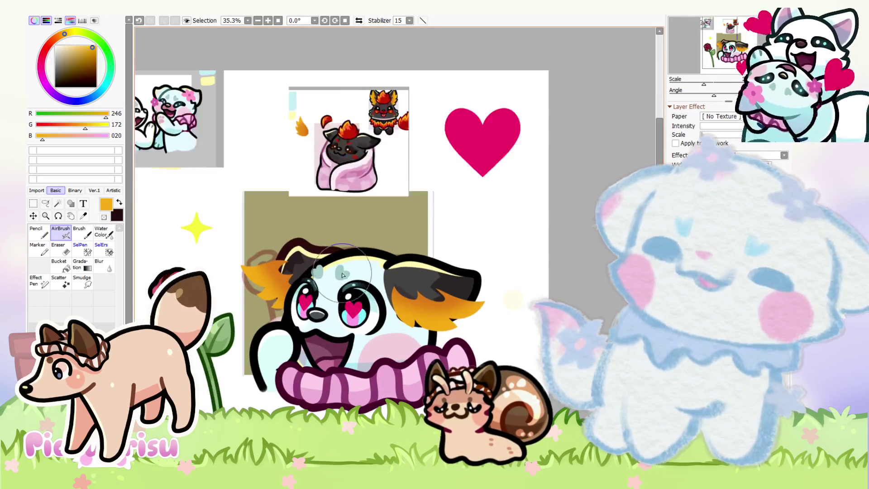
{"action": "scroll", "coordinate": [348, 137], "scroll_direction": "up", "scroll_amount": 4}
{"action": "left_click", "coordinate": [347, 137], "text": "alt"}
{"action": "scroll", "coordinate": [374, 243], "scroll_direction": "down", "scroll_amount": 4}
{"action": "scroll", "coordinate": [373, 243], "scroll_direction": "up", "scroll_amount": 2}
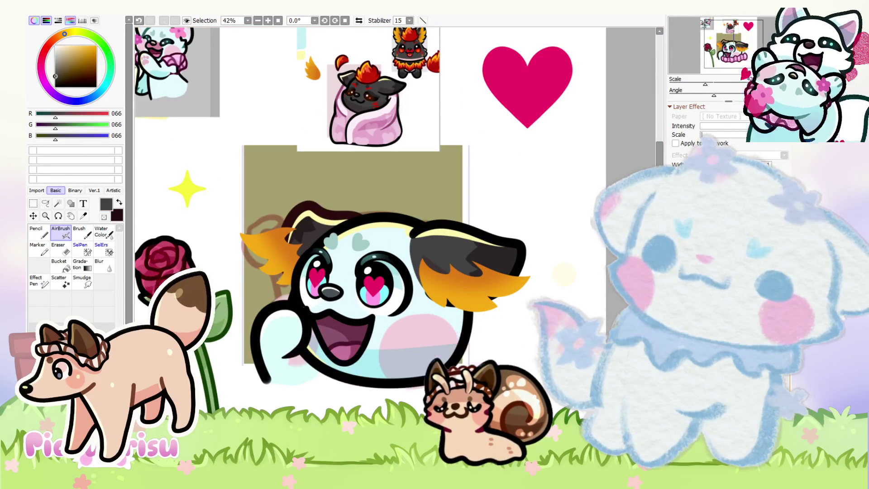
Eyedrop the dark coat colour and fill the raised paw with the Pencil
{"action": "scroll", "coordinate": [433, 173], "scroll_direction": "up", "scroll_amount": 8}
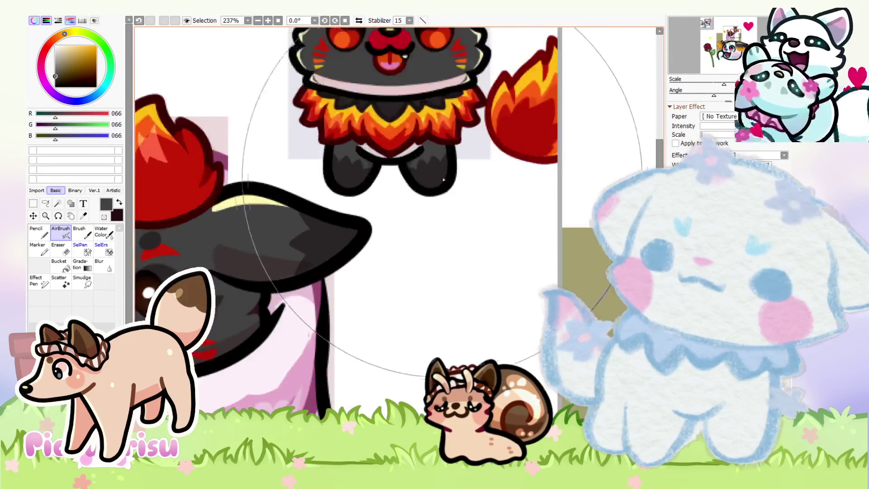
{"action": "scroll", "coordinate": [433, 174], "scroll_direction": "down", "scroll_amount": 2}
{"action": "left_click", "coordinate": [432, 177], "text": "alt"}
{"action": "scroll", "coordinate": [432, 177], "scroll_direction": "down", "scroll_amount": 6}
{"action": "scroll", "coordinate": [286, 282], "scroll_direction": "up", "scroll_amount": 4}
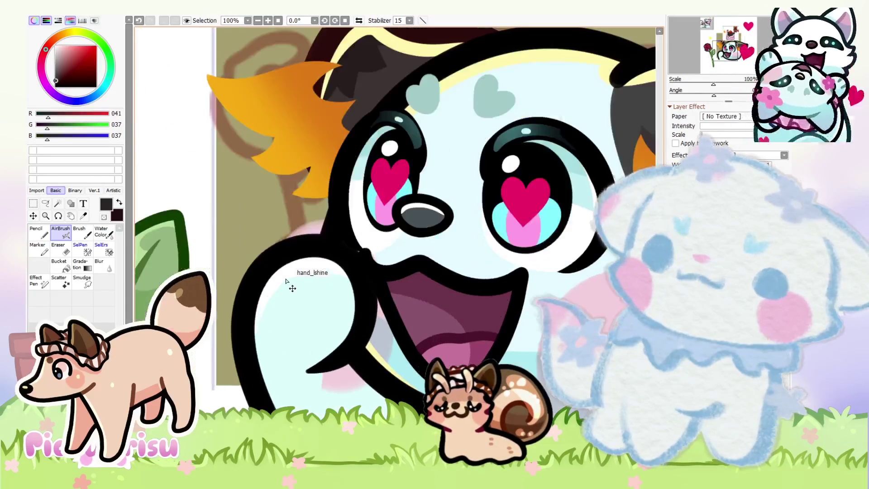
{"action": "left_click", "coordinate": [39, 231]}
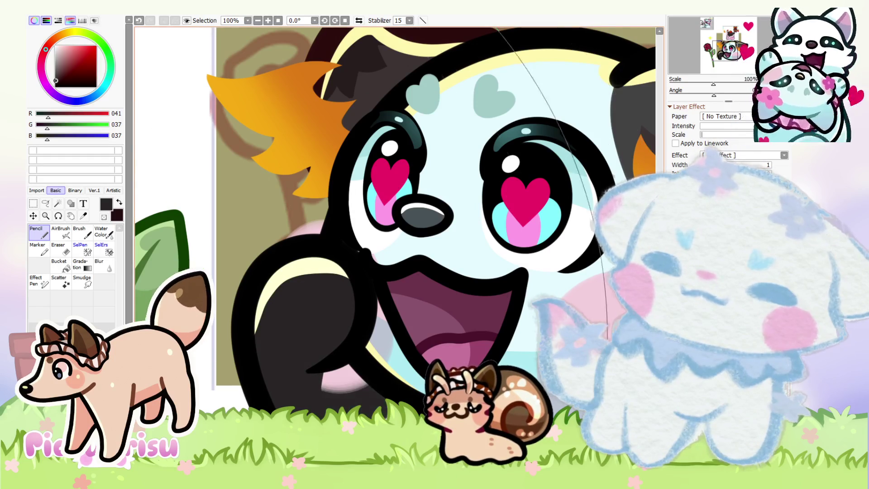
{"action": "scroll", "coordinate": [442, 192], "scroll_direction": "down", "scroll_amount": 3}
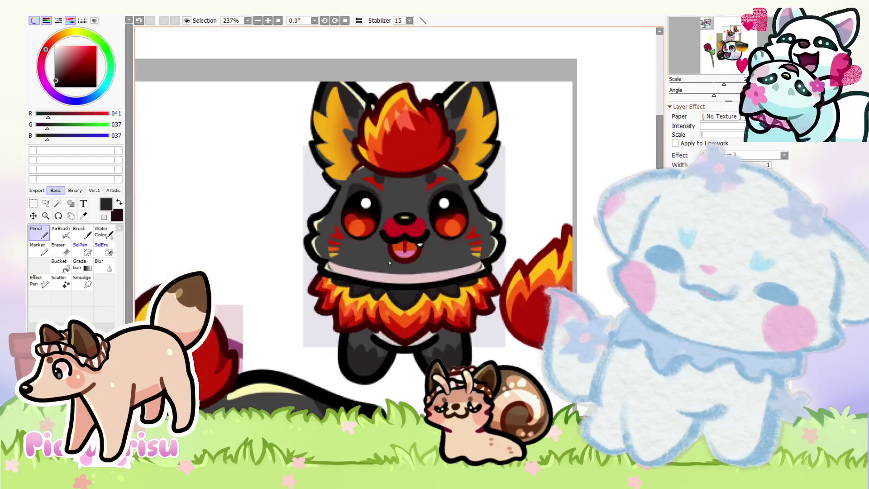
{"action": "scroll", "coordinate": [370, 131], "scroll_direction": "down", "scroll_amount": 3}
{"action": "scroll", "coordinate": [395, 241], "scroll_direction": "up", "scroll_amount": 4}
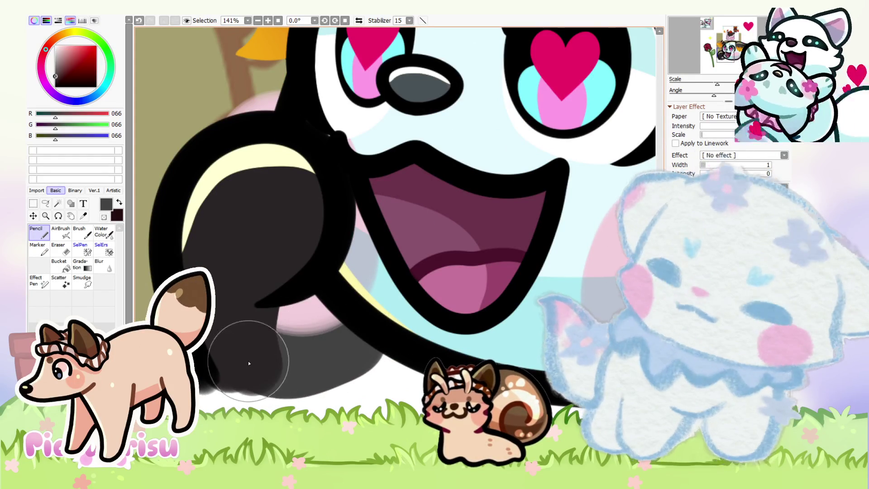
Add grey shading on the dark paw and paint over the excess in dark coat colour
{"action": "scroll", "coordinate": [252, 320], "scroll_direction": "up", "scroll_amount": 2}
{"action": "scroll", "coordinate": [416, 253], "scroll_direction": "down", "scroll_amount": 3}
{"action": "scroll", "coordinate": [315, 324], "scroll_direction": "up", "scroll_amount": 2}
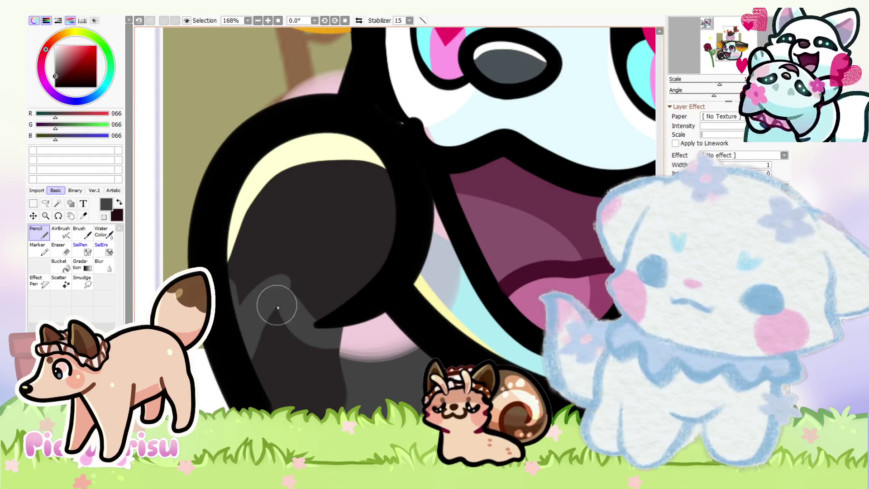
{"action": "left_click_drag", "start_coordinate": [272, 311], "coordinate": [280, 308]}
{"action": "scroll", "coordinate": [332, 397], "scroll_direction": "down", "scroll_amount": 2}
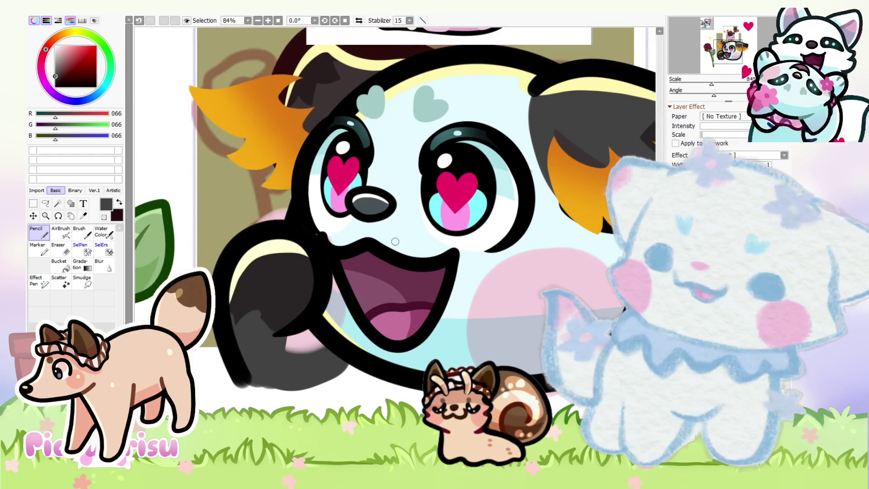
{"action": "scroll", "coordinate": [232, 306], "scroll_direction": "up", "scroll_amount": 3}
{"action": "left_click", "coordinate": [223, 293], "text": "alt"}
{"action": "mouse_move", "coordinate": [222, 293]}
{"action": "left_mouse_down"}
{"action": "mouse_move", "coordinate": [314, 308]}
{"action": "mouse_move", "coordinate": [295, 304]}
{"action": "mouse_move", "coordinate": [256, 345]}
{"action": "mouse_move", "coordinate": [256, 335]}
{"action": "left_mouse_up"}
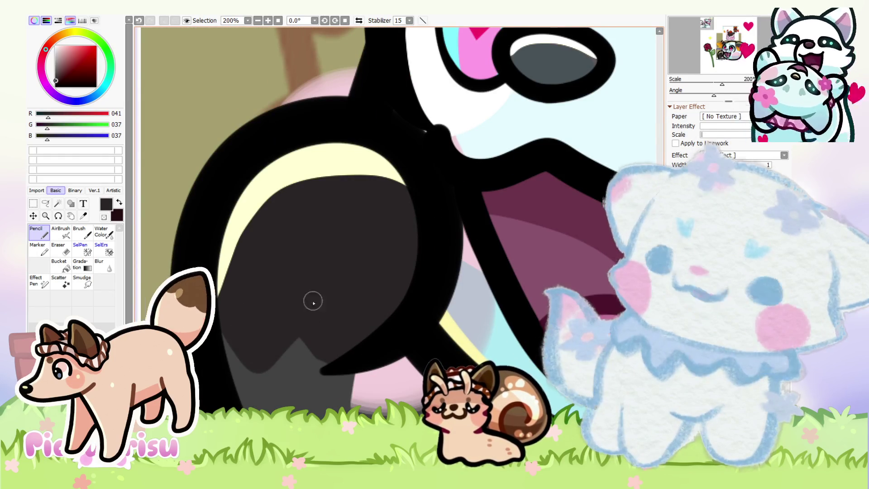
Alternate grey 066 and dark 041,037,037 to shape the shading along the paw's left edge
{"action": "left_click", "coordinate": [247, 375], "text": "alt"}
{"action": "mouse_move", "coordinate": [235, 332]}
{"action": "left_mouse_down"}
{"action": "mouse_move", "coordinate": [234, 347]}
{"action": "mouse_move", "coordinate": [219, 353]}
{"action": "mouse_move", "coordinate": [258, 373]}
{"action": "mouse_move", "coordinate": [289, 362]}
{"action": "left_mouse_up"}
{"action": "left_click", "coordinate": [249, 288], "text": "alt"}
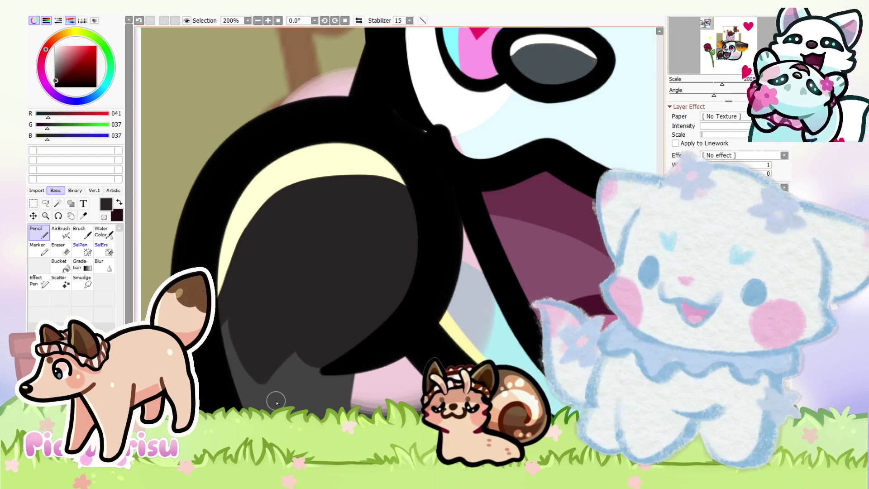
{"action": "left_click", "coordinate": [277, 398], "text": "alt"}
{"action": "scroll", "coordinate": [287, 351], "scroll_direction": "up", "scroll_amount": 1}
{"action": "scroll", "coordinate": [280, 357], "scroll_direction": "down", "scroll_amount": 1}
{"action": "left_click", "coordinate": [294, 322], "text": "alt"}
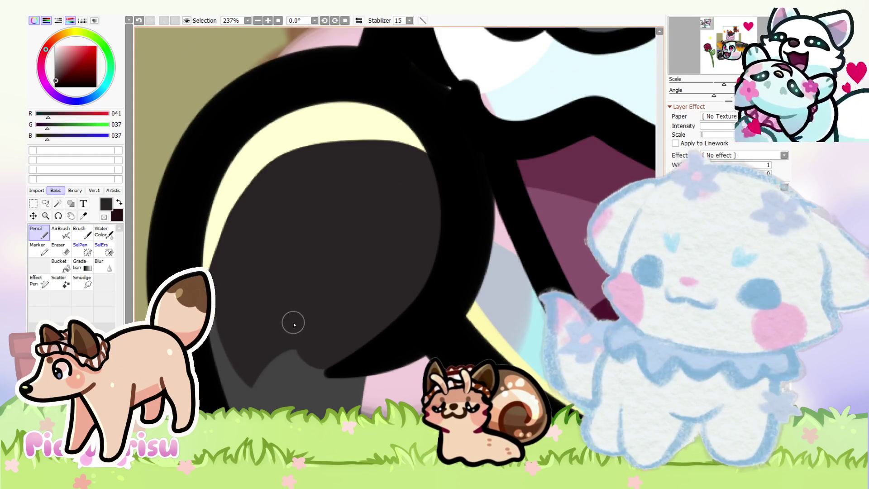
{"action": "scroll", "coordinate": [310, 322], "scroll_direction": "down", "scroll_amount": 6}
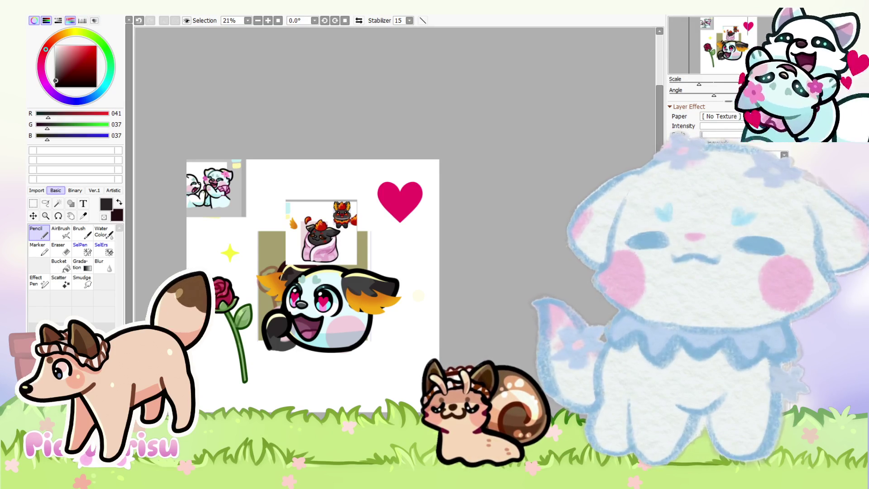
Zoom in from 21% onto the reference of the black pup in the pink blanket
{"action": "scroll", "coordinate": [316, 156], "scroll_direction": "up", "scroll_amount": 8}
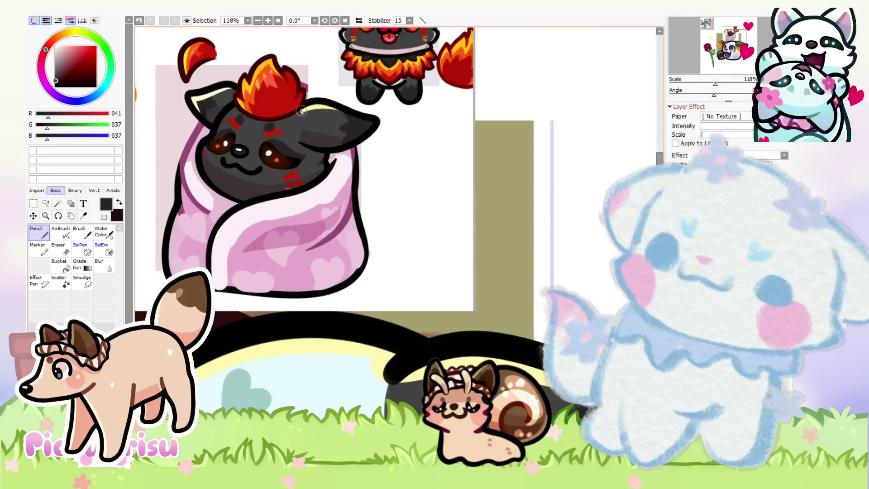
Eyedrop the reference's dark fur and paint the puppy's head dark grey
{"action": "left_click", "coordinate": [301, 111], "text": "alt"}
{"action": "scroll", "coordinate": [316, 150], "scroll_direction": "down", "scroll_amount": 3}
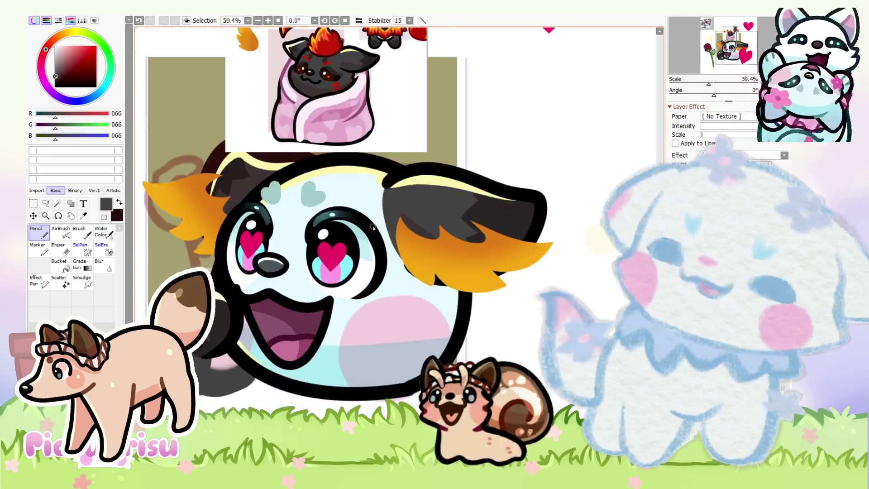
{"action": "mouse_move", "coordinate": [357, 187]}
{"action": "left_mouse_down"}
{"action": "mouse_move", "coordinate": [433, 270]}
{"action": "mouse_move", "coordinate": [454, 371]}
{"action": "left_mouse_up"}
Fill the right eye's pupil with red 190,034,007 behind the heart
{"action": "scroll", "coordinate": [446, 136], "scroll_direction": "down", "scroll_amount": 3}
{"action": "scroll", "coordinate": [452, 177], "scroll_direction": "up", "scroll_amount": 7}
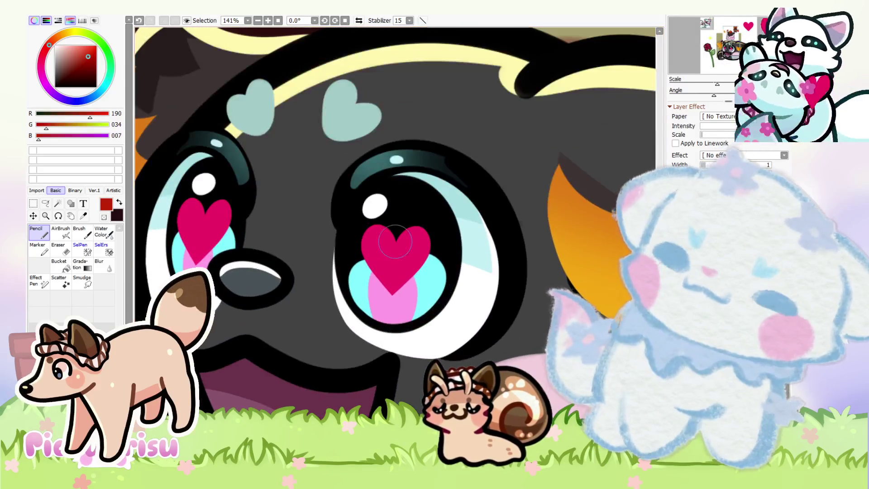
{"action": "left_click_drag", "start_coordinate": [356, 290], "coordinate": [371, 298]}
{"action": "left_click_drag", "start_coordinate": [395, 241], "coordinate": [416, 290]}
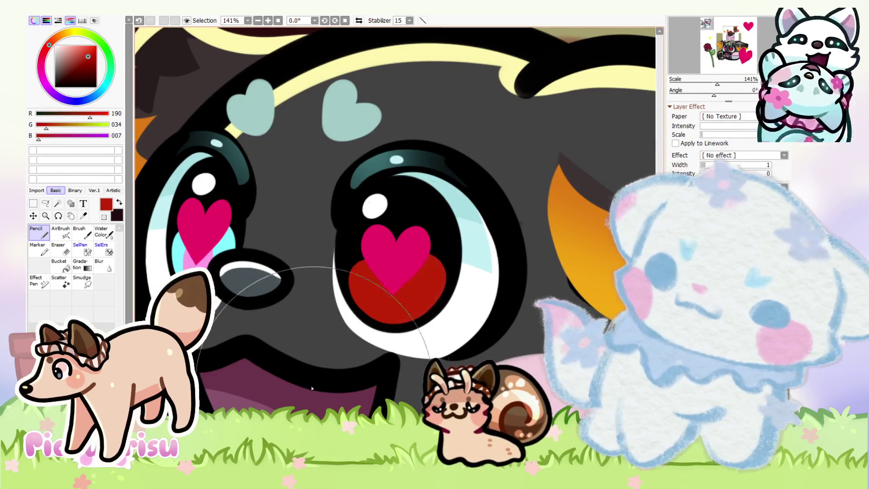
Choose a very dark red for the AirBrush and enlarge the brush
{"action": "scroll", "coordinate": [344, 316], "scroll_direction": "down", "scroll_amount": 2}
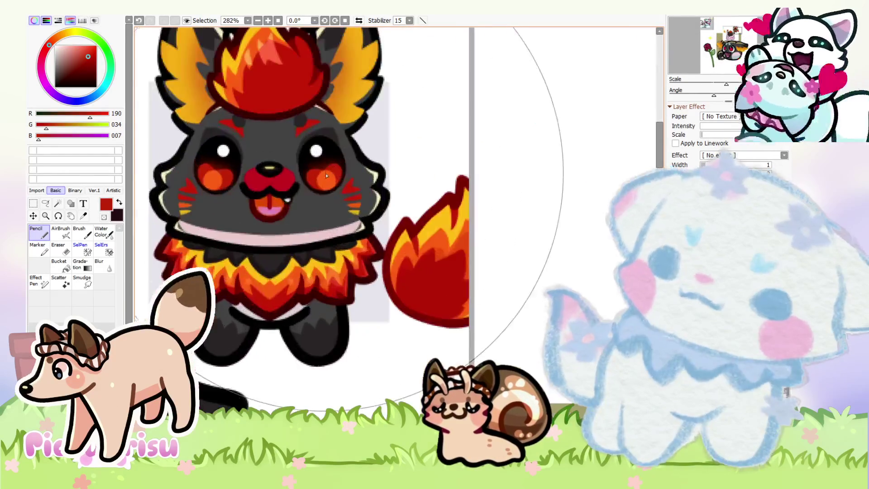
{"action": "scroll", "coordinate": [254, 380], "scroll_direction": "up", "scroll_amount": 4}
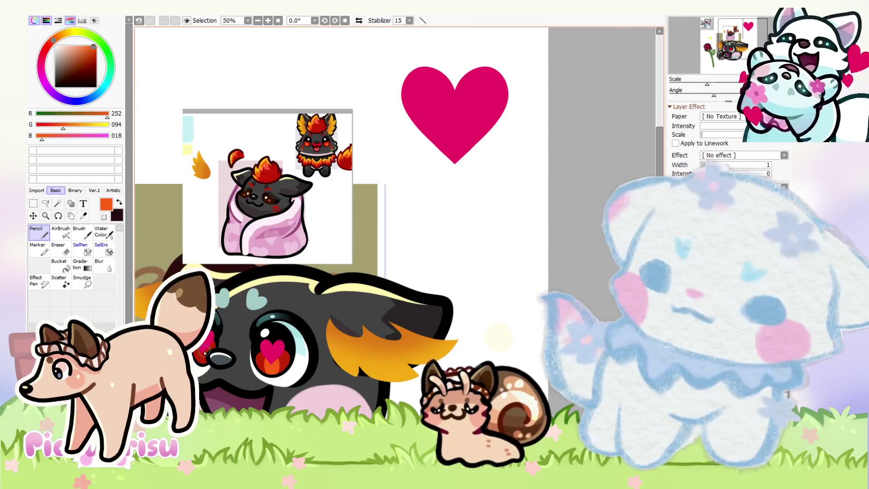
{"action": "scroll", "coordinate": [205, 348], "scroll_direction": "down", "scroll_amount": 3}
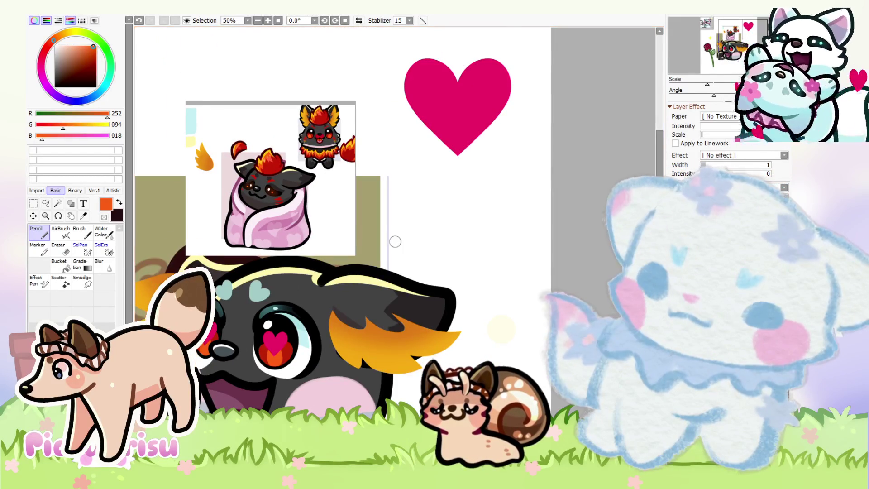
{"action": "scroll", "coordinate": [279, 348], "scroll_direction": "up", "scroll_amount": 2}
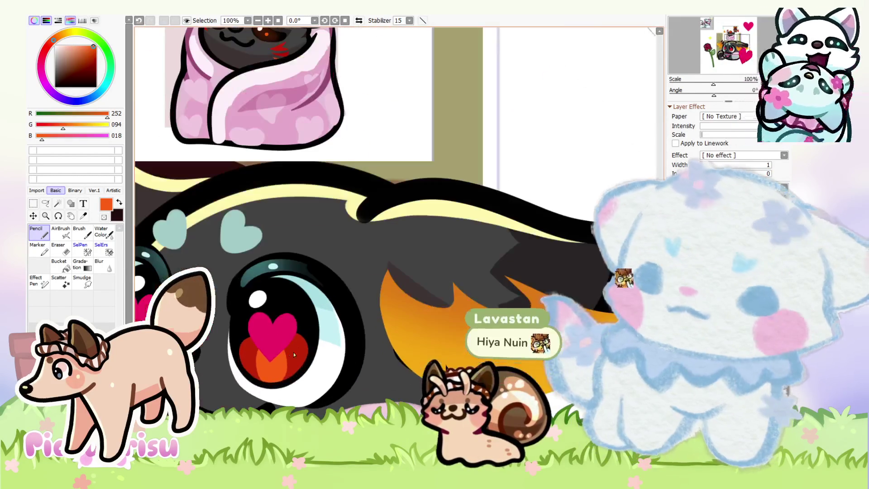
{"action": "left_click", "coordinate": [247, 353], "text": "alt"}
{"action": "left_click", "coordinate": [61, 232]}
{"action": "left_click", "coordinate": [89, 77]}
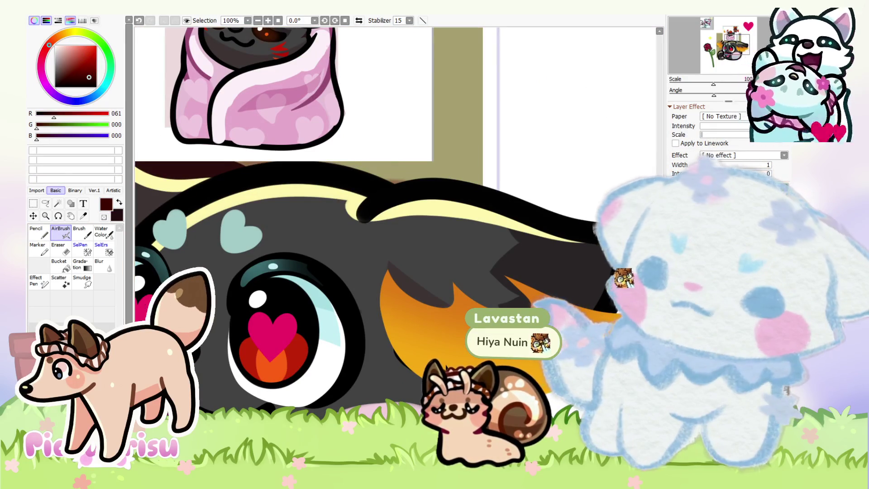
{"action": "key", "text": "bracketright"}
{"action": "key", "text": "bracketright"}
{"action": "key", "text": "bracketright"}
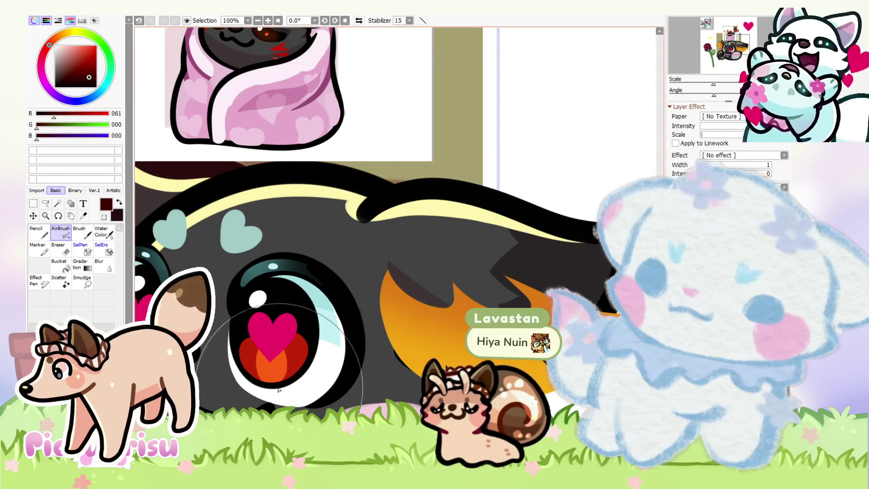
Shift the heart eyes' colours with a Hue/Saturation adjustment (Ctrl+U)
{"action": "scroll", "coordinate": [278, 376], "scroll_direction": "down", "scroll_amount": 2}
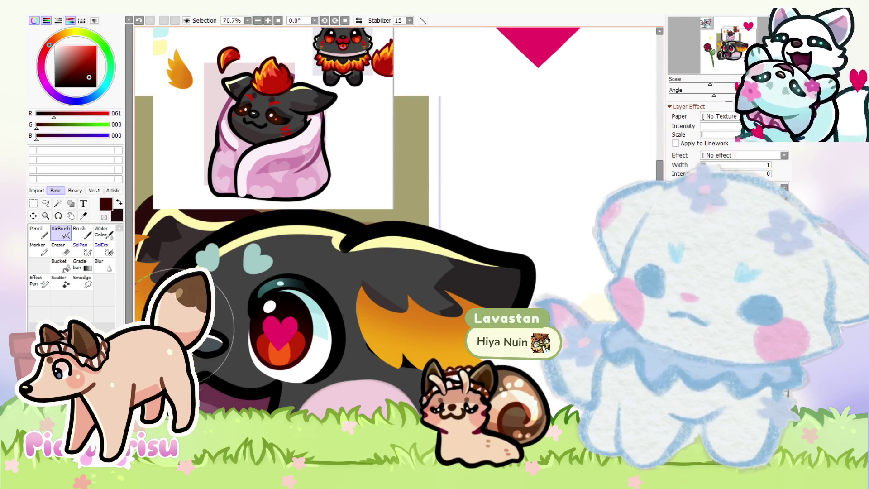
{"action": "scroll", "coordinate": [543, 279], "scroll_direction": "down", "scroll_amount": 3}
{"action": "scroll", "coordinate": [542, 278], "scroll_direction": "up", "scroll_amount": 3}
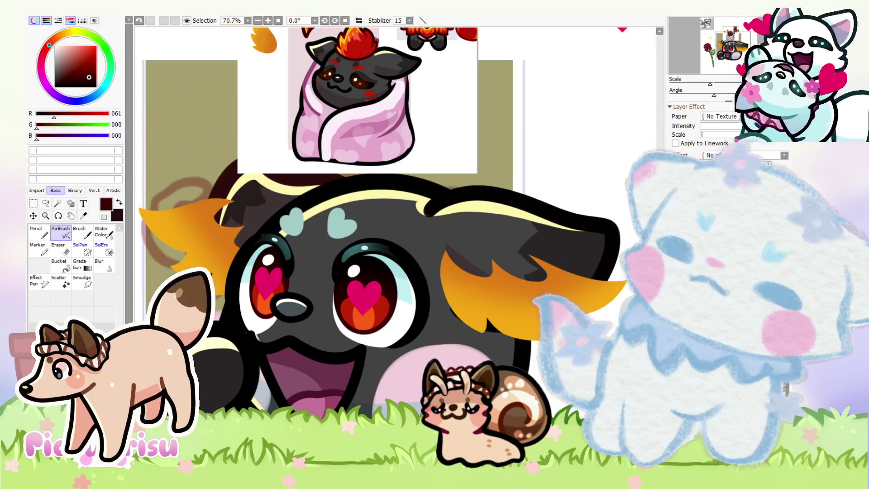
{"action": "key", "text": "ctrl+u"}
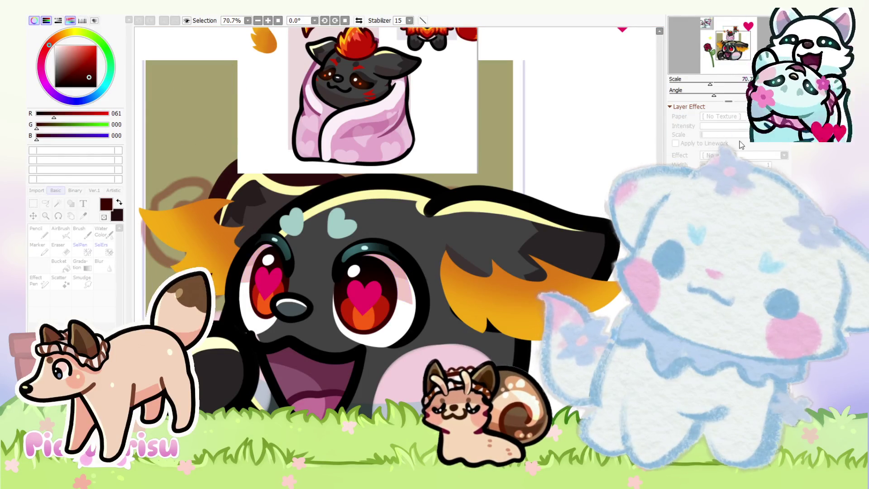
{"action": "scroll", "coordinate": [285, 273], "scroll_direction": "down", "scroll_amount": 1}
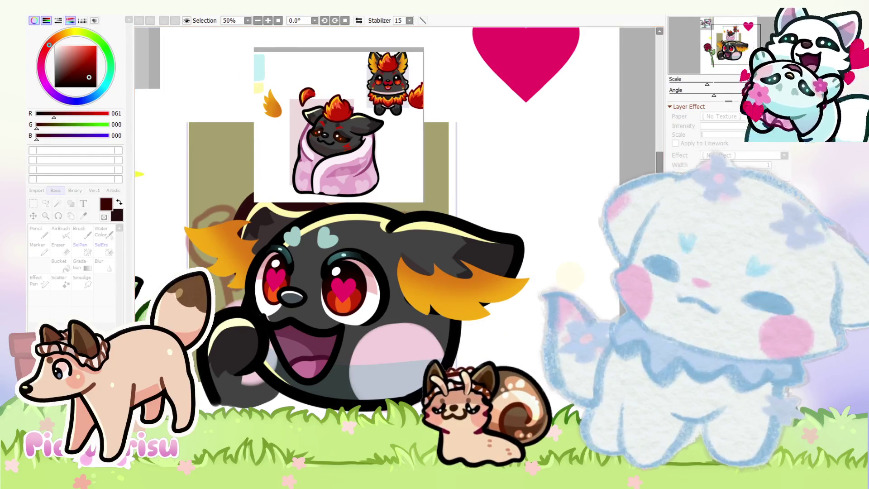
{"action": "key", "text": "Return"}
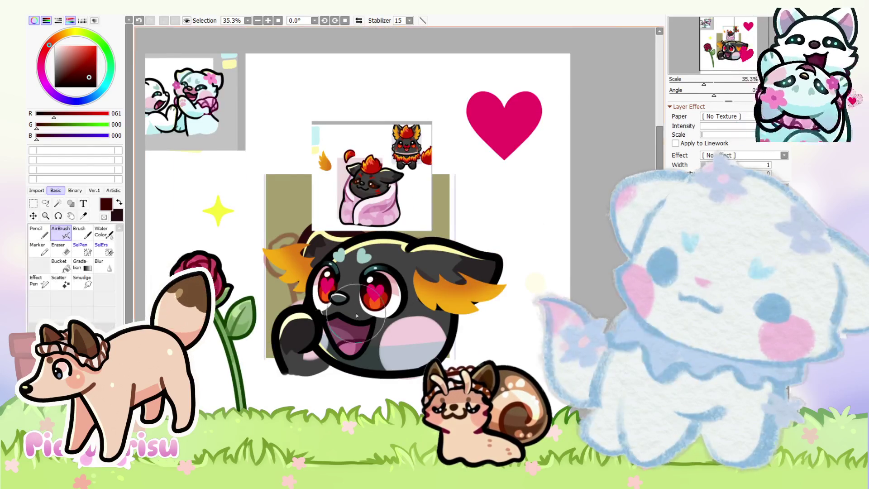
Eyedrop the body's dark grey and paint over the white nose highlight with the Pencil
{"action": "scroll", "coordinate": [361, 316], "scroll_direction": "up", "scroll_amount": 5}
{"action": "scroll", "coordinate": [368, 320], "scroll_direction": "down", "scroll_amount": 5}
{"action": "scroll", "coordinate": [375, 169], "scroll_direction": "up", "scroll_amount": 2}
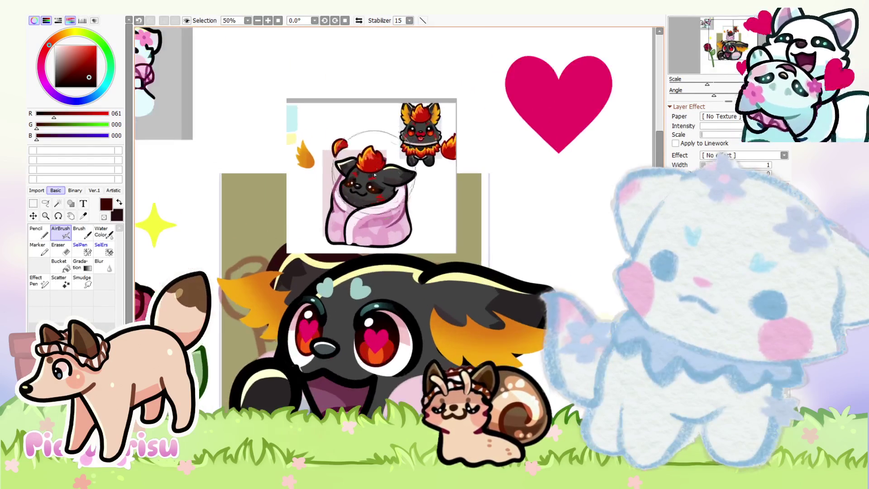
{"action": "scroll", "coordinate": [376, 168], "scroll_direction": "up", "scroll_amount": 3}
{"action": "scroll", "coordinate": [302, 246], "scroll_direction": "down", "scroll_amount": 2}
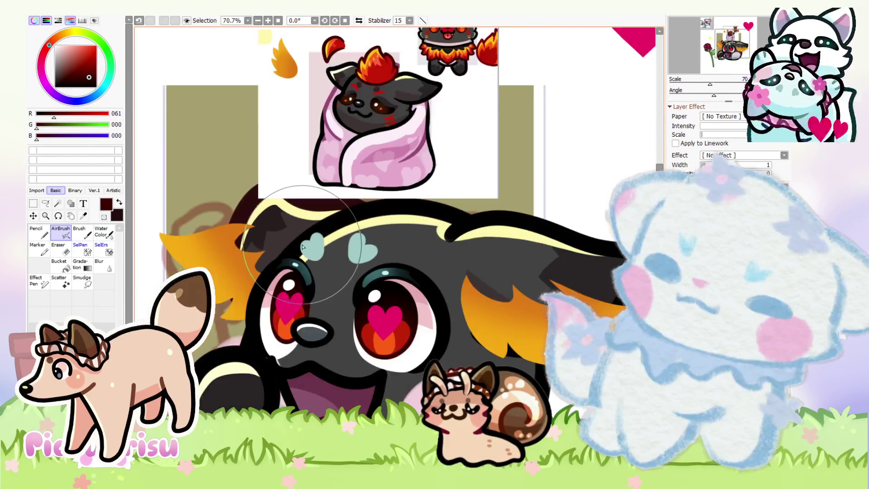
{"action": "scroll", "coordinate": [290, 237], "scroll_direction": "up", "scroll_amount": 3}
{"action": "left_click", "coordinate": [152, 316], "text": "alt"}
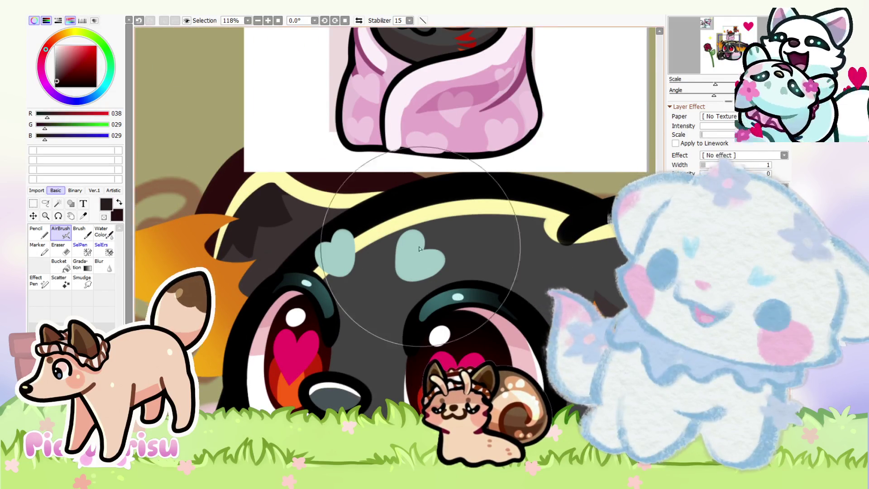
{"action": "scroll", "coordinate": [462, 262], "scroll_direction": "down", "scroll_amount": 2}
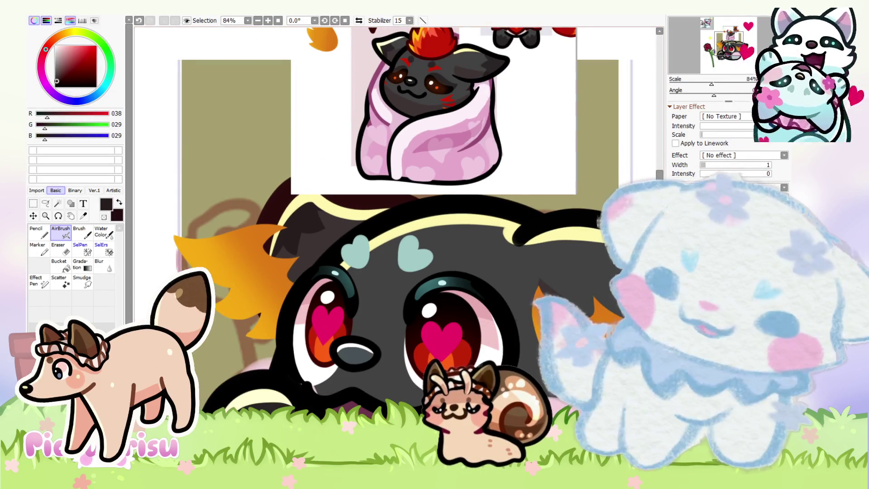
{"action": "scroll", "coordinate": [453, 312], "scroll_direction": "up", "scroll_amount": 3}
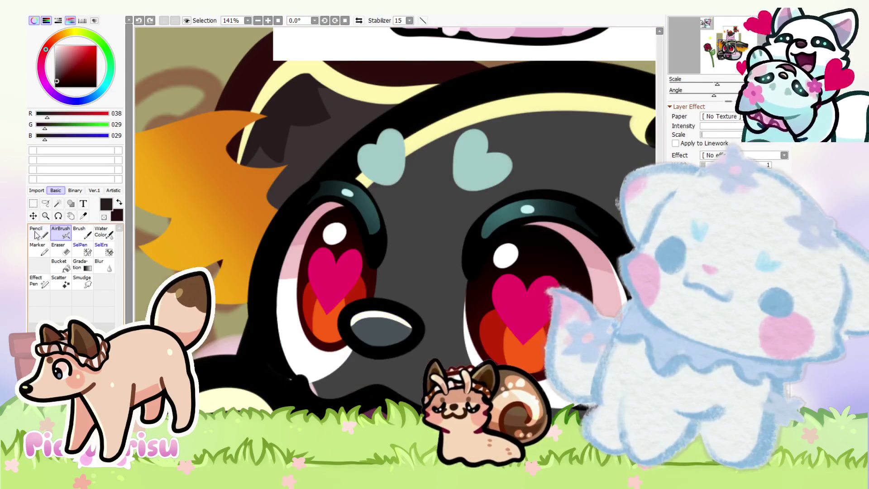
{"action": "left_click", "coordinate": [37, 233]}
{"action": "left_click_drag", "start_coordinate": [358, 323], "coordinate": [406, 334]}
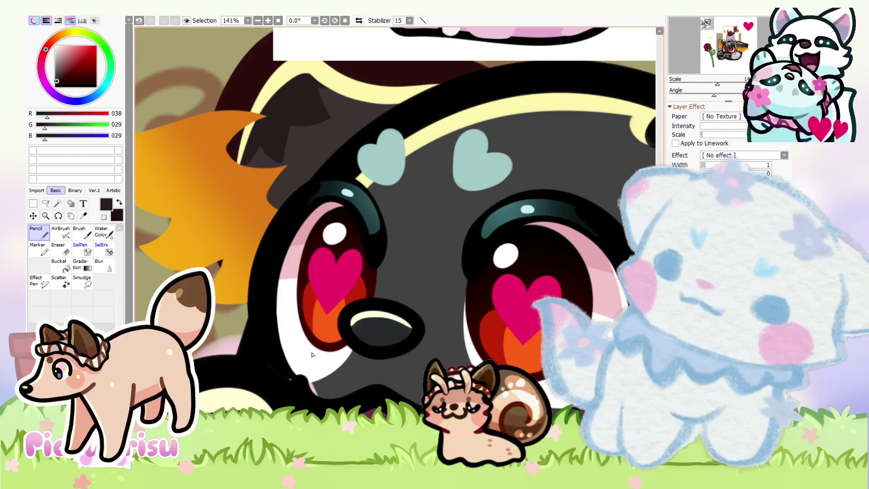
Sample bright orange 225,076,005 from the reference chibi
{"action": "scroll", "coordinate": [390, 127], "scroll_direction": "down", "scroll_amount": 5}
{"action": "scroll", "coordinate": [389, 126], "scroll_direction": "up", "scroll_amount": 4}
{"action": "left_click", "coordinate": [417, 163], "text": "alt"}
{"action": "scroll", "coordinate": [417, 164], "scroll_direction": "down", "scroll_amount": 5}
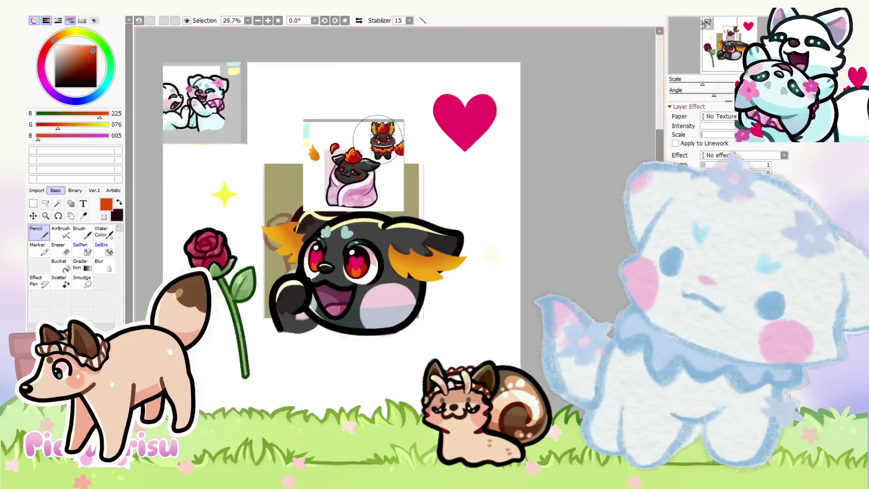
{"action": "scroll", "coordinate": [332, 291], "scroll_direction": "up", "scroll_amount": 8}
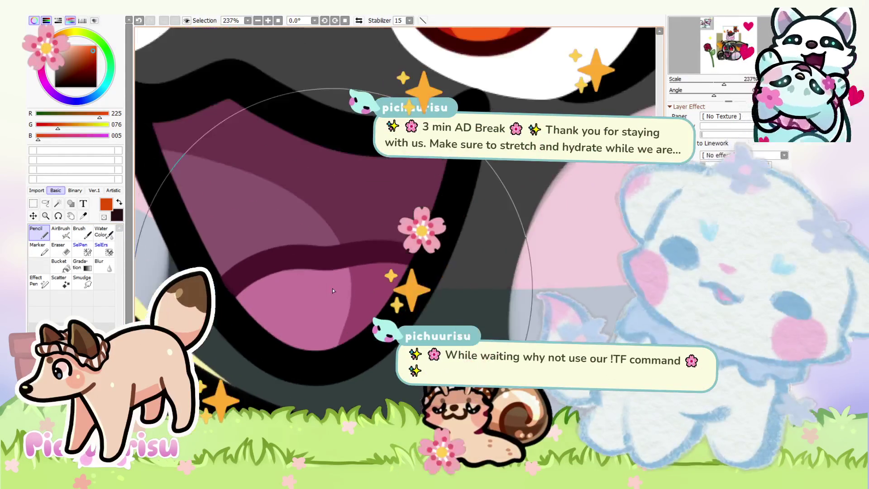
Paint the cheek stripes with Pencil and Eraser, sampling pale pink 234,201,202 from the blanket
{"action": "key", "text": "e"}
{"action": "scroll", "coordinate": [360, 308], "scroll_direction": "down", "scroll_amount": 9}
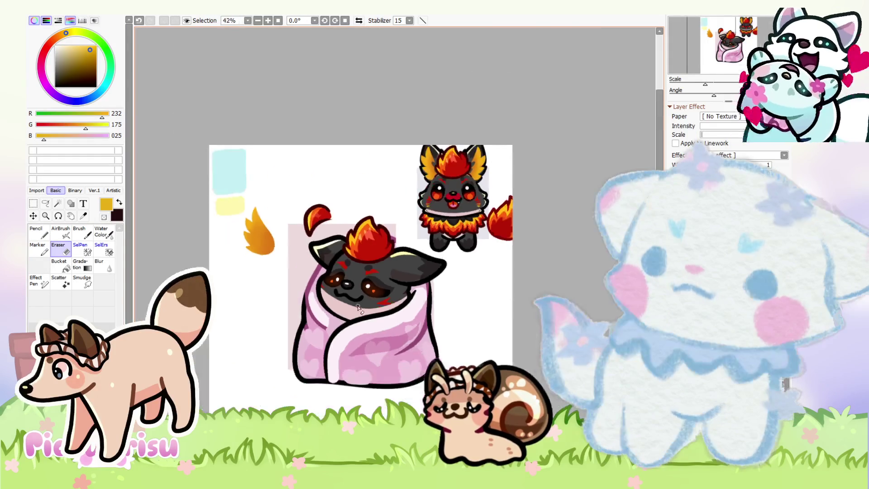
{"action": "scroll", "coordinate": [360, 308], "scroll_direction": "up", "scroll_amount": 2}
{"action": "left_click", "coordinate": [360, 307], "text": "alt"}
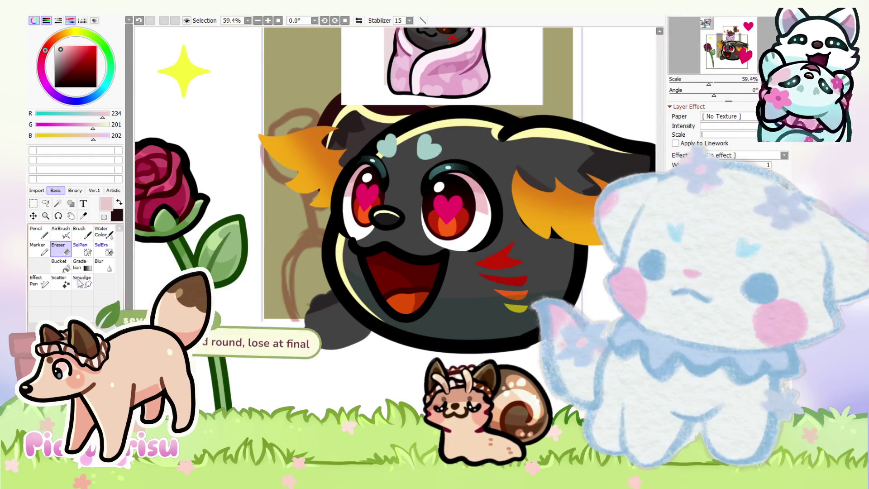
{"action": "key", "text": "n"}
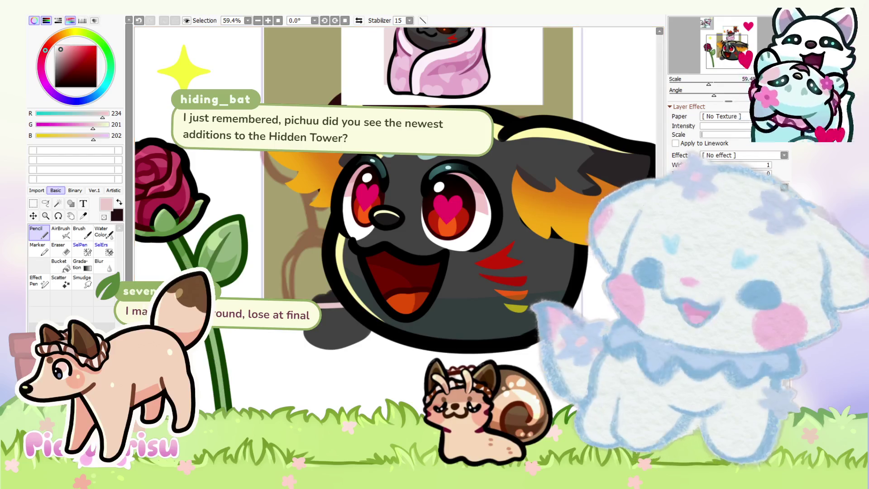
{"action": "key", "text": "ctrl+z"}
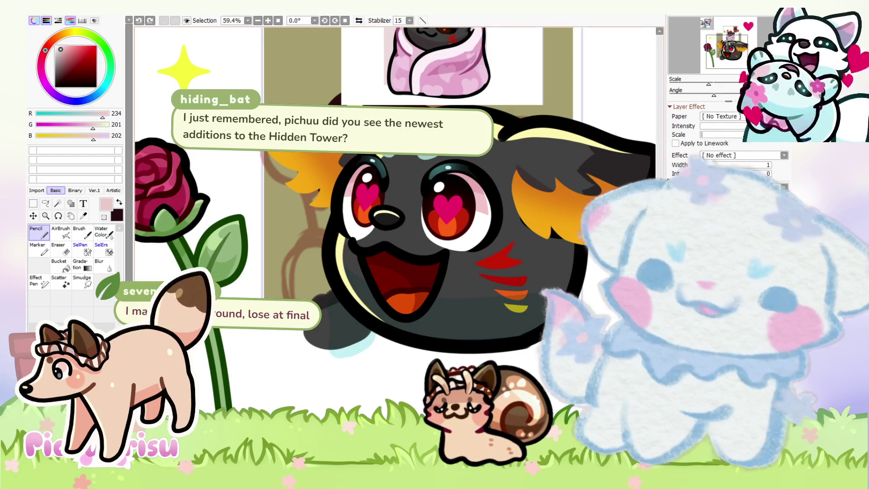
{"action": "key", "text": "ctrl+y"}
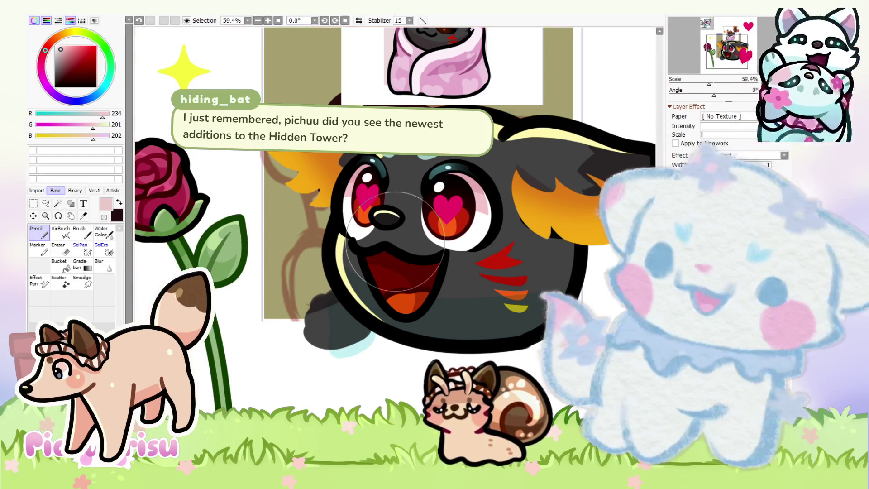
Zoom in and out to review the red-to-orange cheek stripes and mouth
{"action": "scroll", "coordinate": [374, 308], "scroll_direction": "down", "scroll_amount": 3}
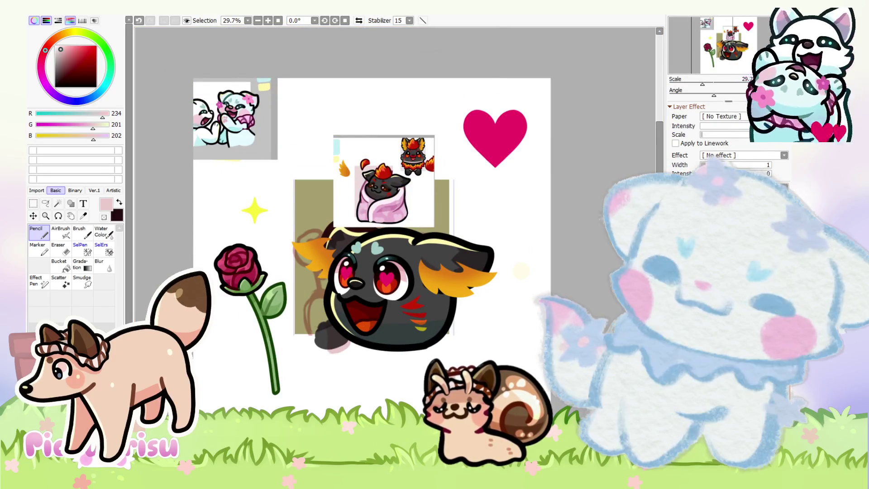
{"action": "scroll", "coordinate": [368, 326], "scroll_direction": "up", "scroll_amount": 3}
{"action": "scroll", "coordinate": [369, 326], "scroll_direction": "down", "scroll_amount": 2}
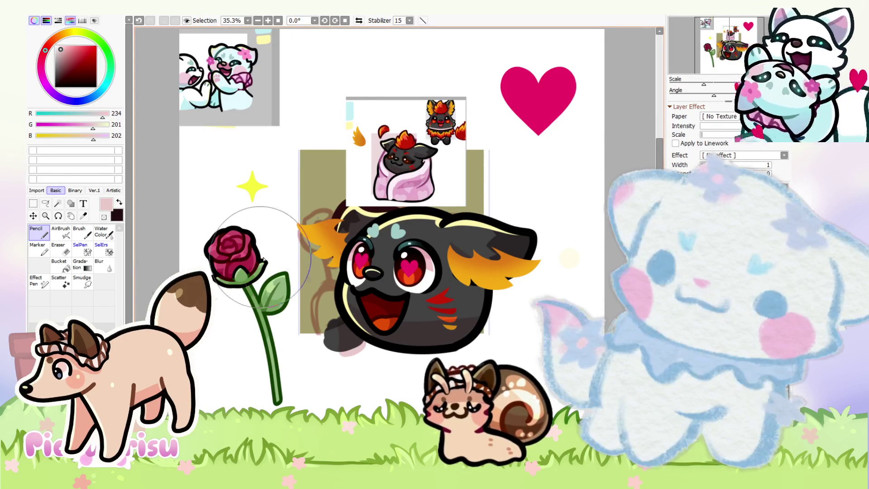
{"action": "scroll", "coordinate": [408, 325], "scroll_direction": "down", "scroll_amount": 1}
{"action": "scroll", "coordinate": [449, 304], "scroll_direction": "up", "scroll_amount": 5}
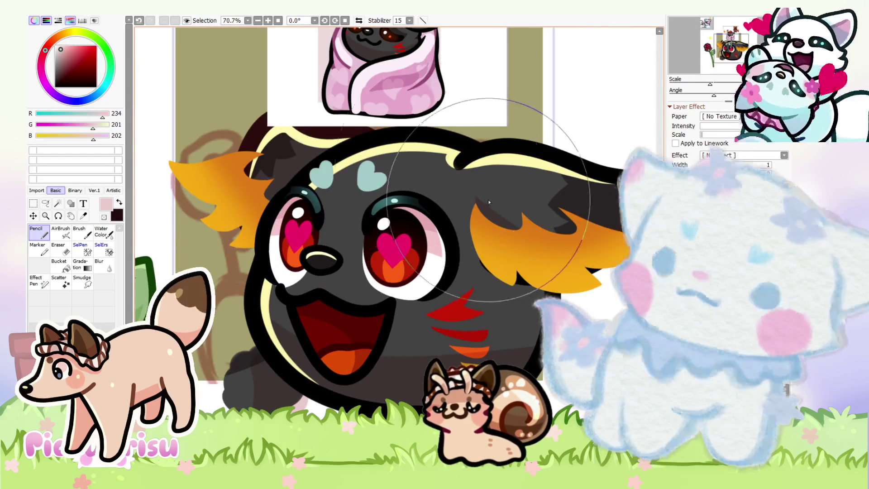
{"action": "scroll", "coordinate": [455, 305], "scroll_direction": "down", "scroll_amount": 2}
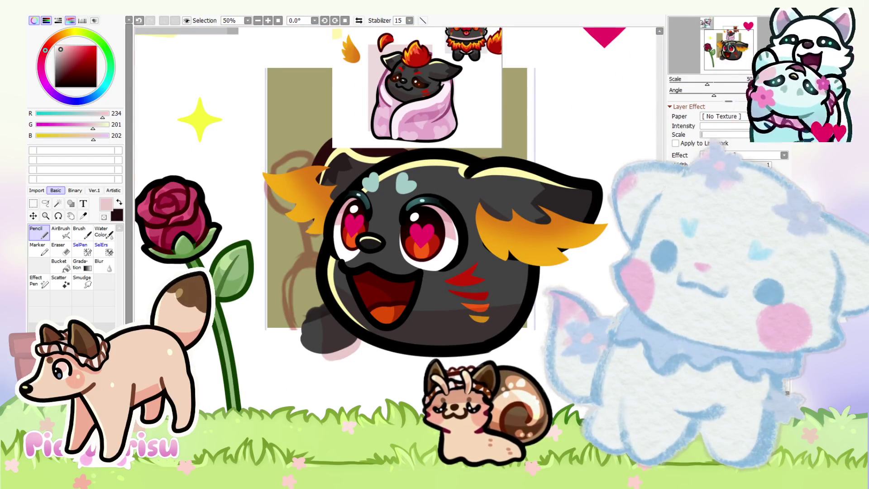
{"action": "left_click", "coordinate": [33, 203]}
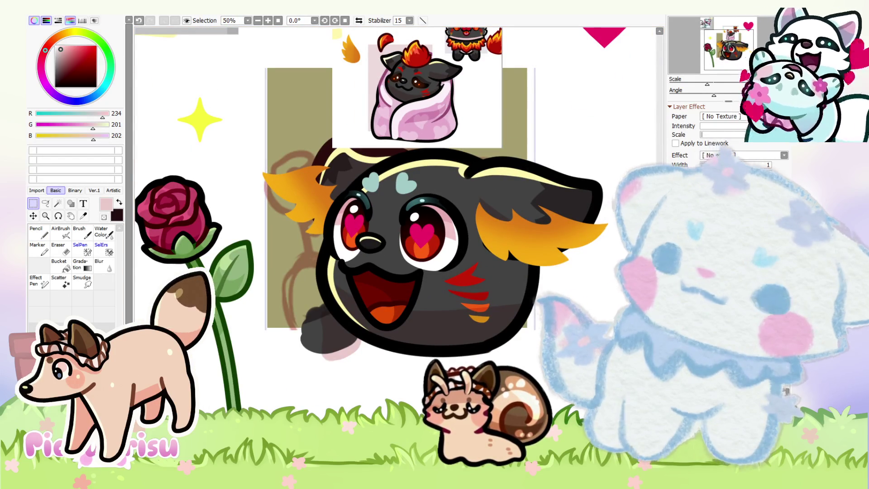
Place a copy of the stripes on the left cheek, skewed and narrowed to fit
{"action": "key", "text": "ctrl+z"}
{"action": "key", "text": "ctrl+t"}
{"action": "left_click_drag", "start_coordinate": [462, 326], "coordinate": [316, 276]}
{"action": "left_click_drag", "start_coordinate": [311, 307], "coordinate": [317, 308]}
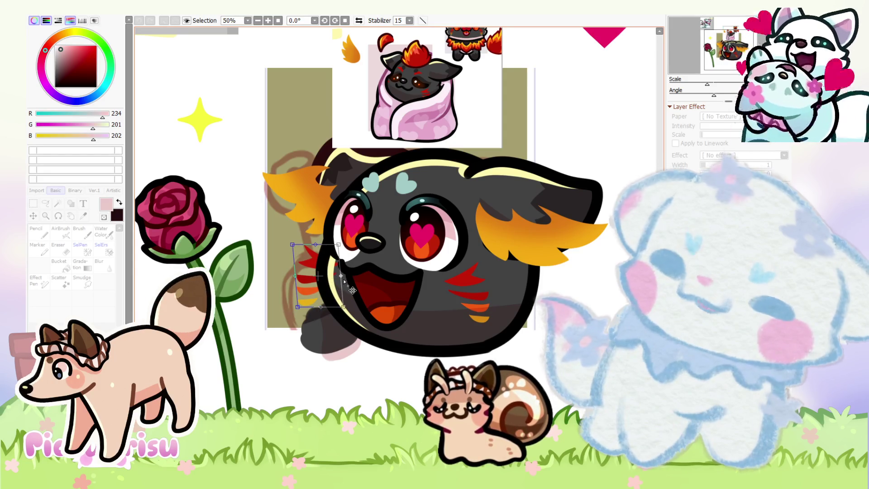
{"action": "left_click_drag", "start_coordinate": [342, 277], "coordinate": [339, 277]}
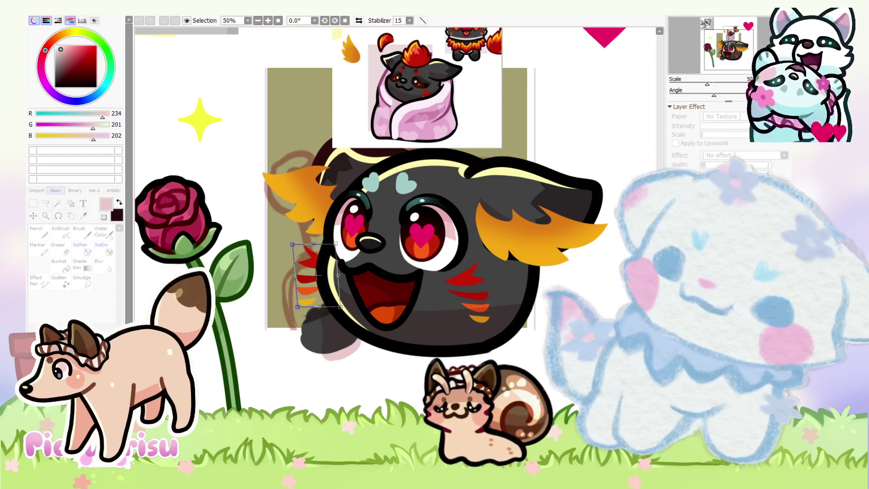
{"action": "key", "text": "Return"}
{"action": "scroll", "coordinate": [473, 409], "scroll_direction": "down", "scroll_amount": 1}
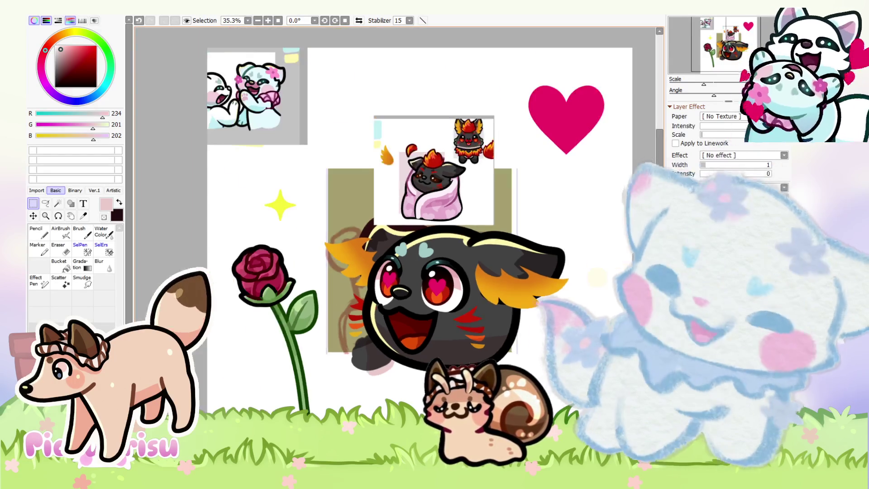